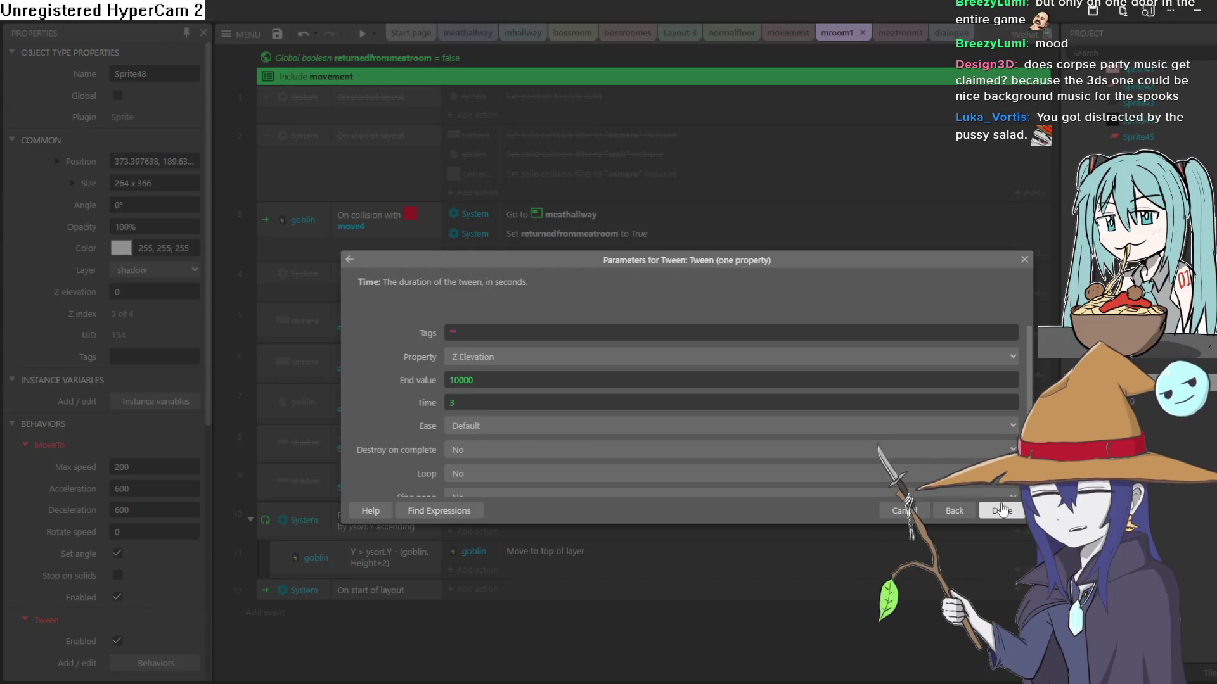
Confirm Sprite48's Z Elevation 10000 tween, then move through the sheets to the meathallway layout
left_click(1001, 511)
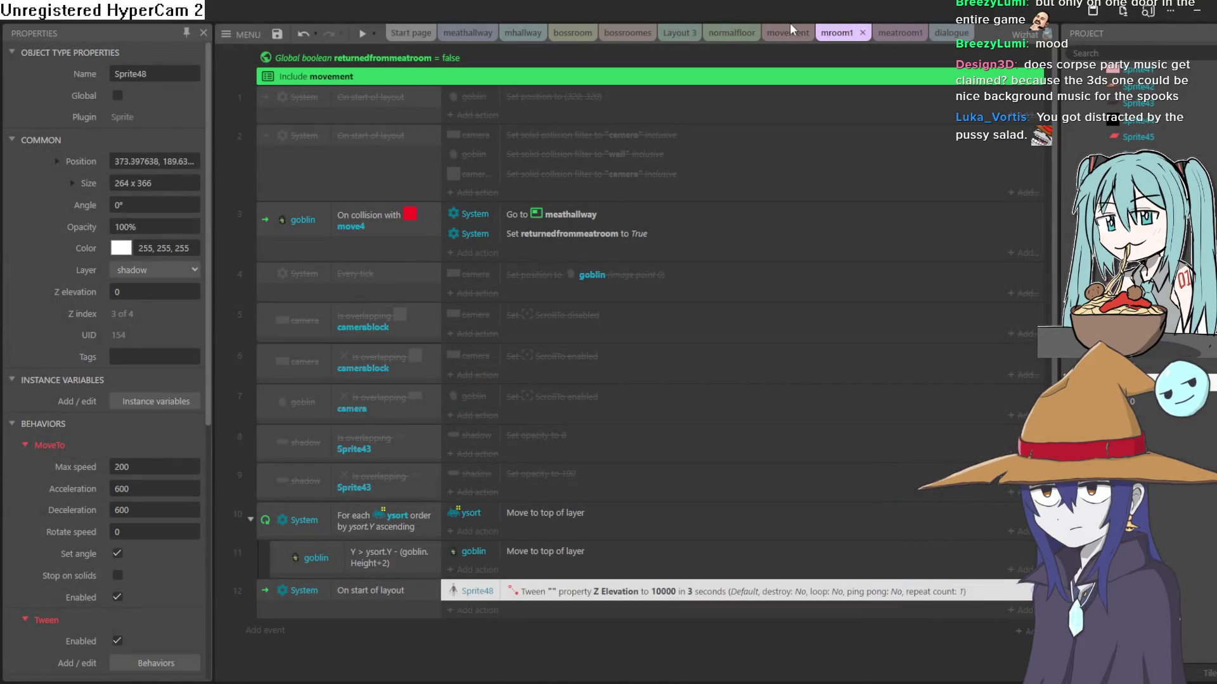
left_click(773, 39)
left_click(728, 39)
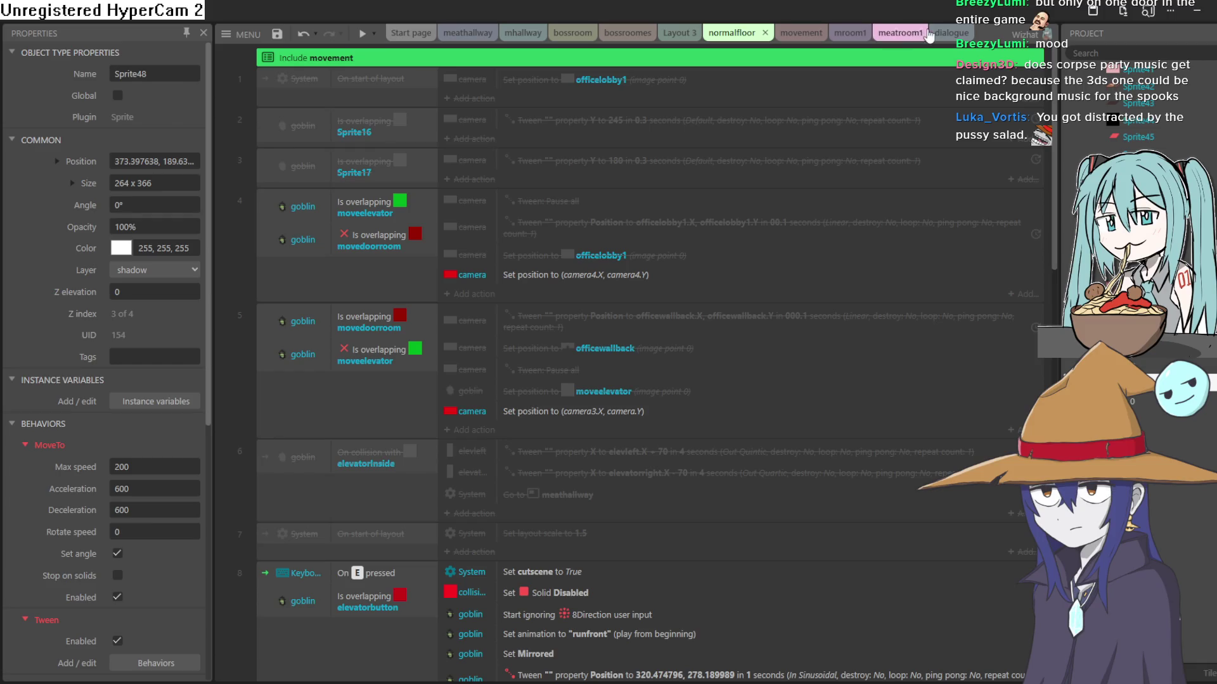
left_click(925, 35)
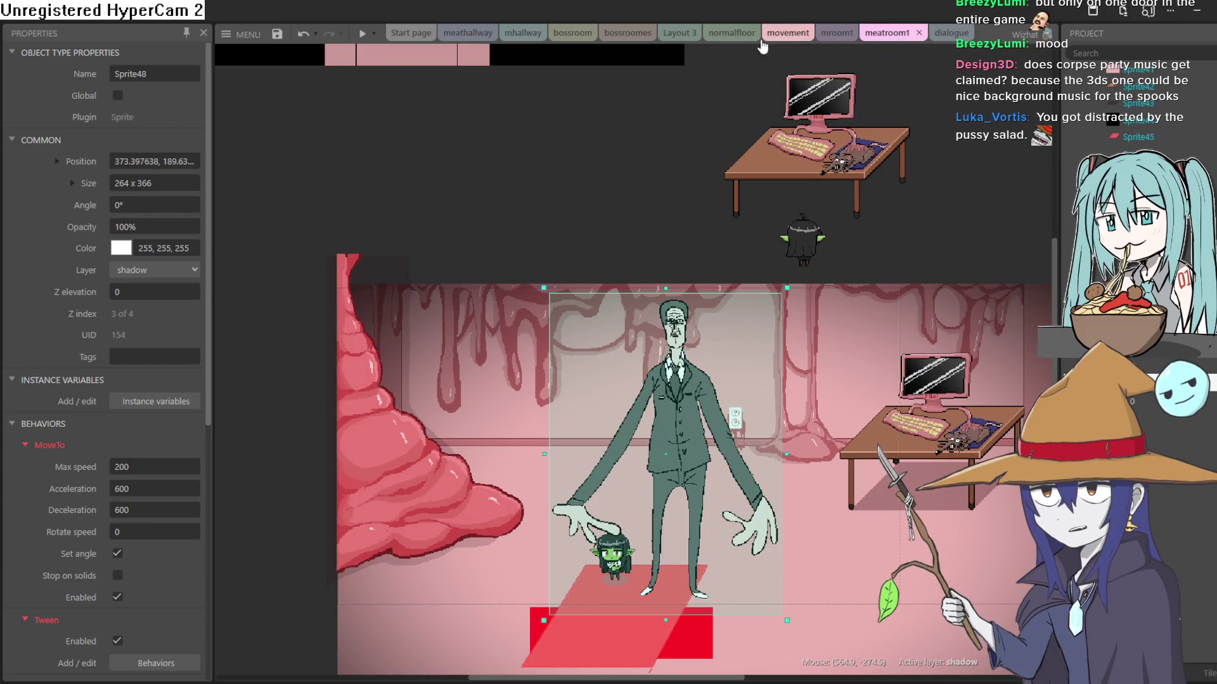
left_click(469, 37)
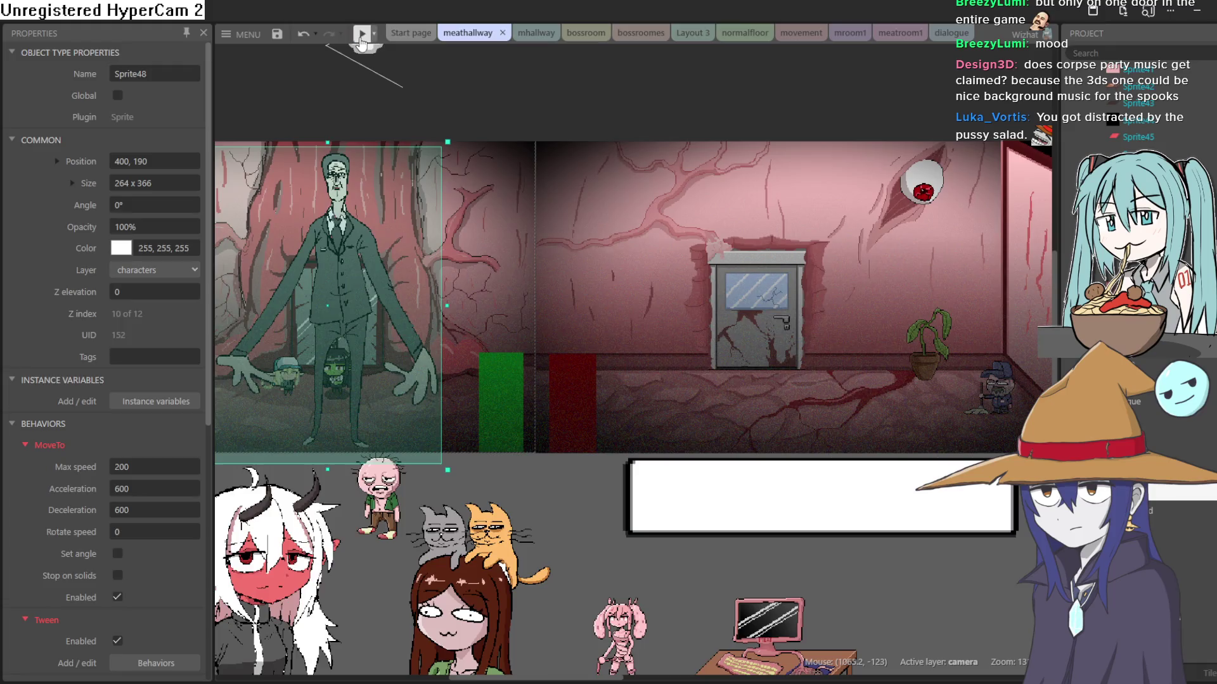
Preview the meathallway scene, close it, and go to the dialogue event sheet
left_click(361, 38)
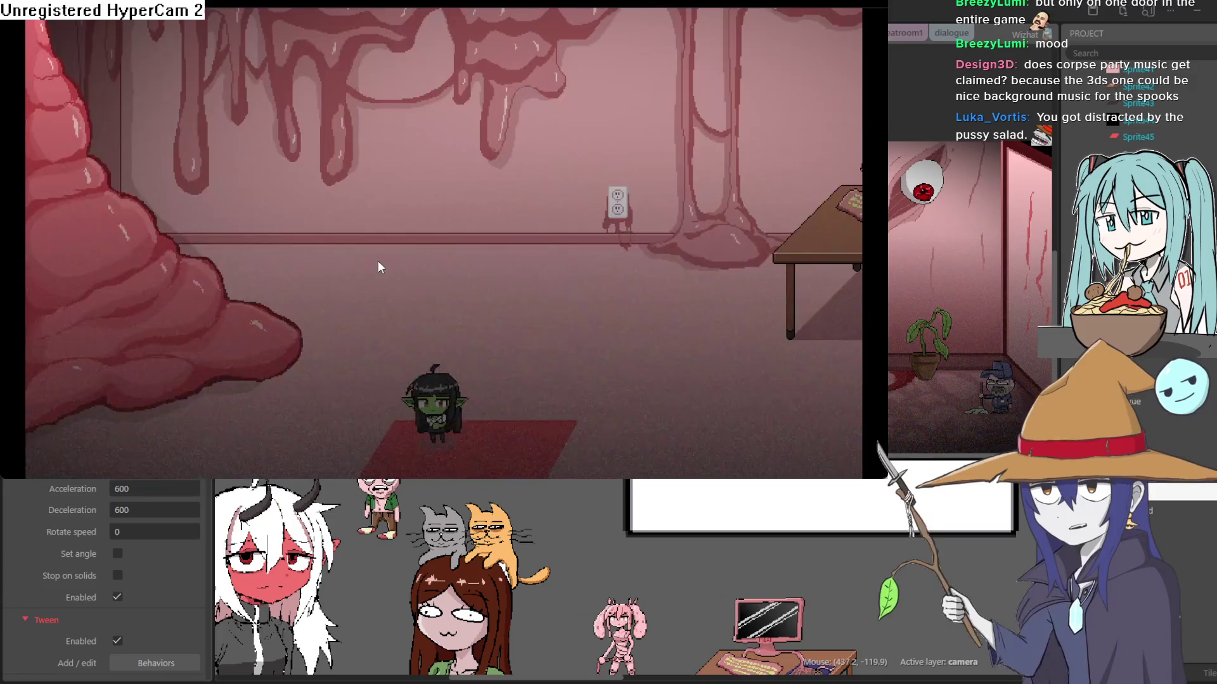
left_click(1062, 48)
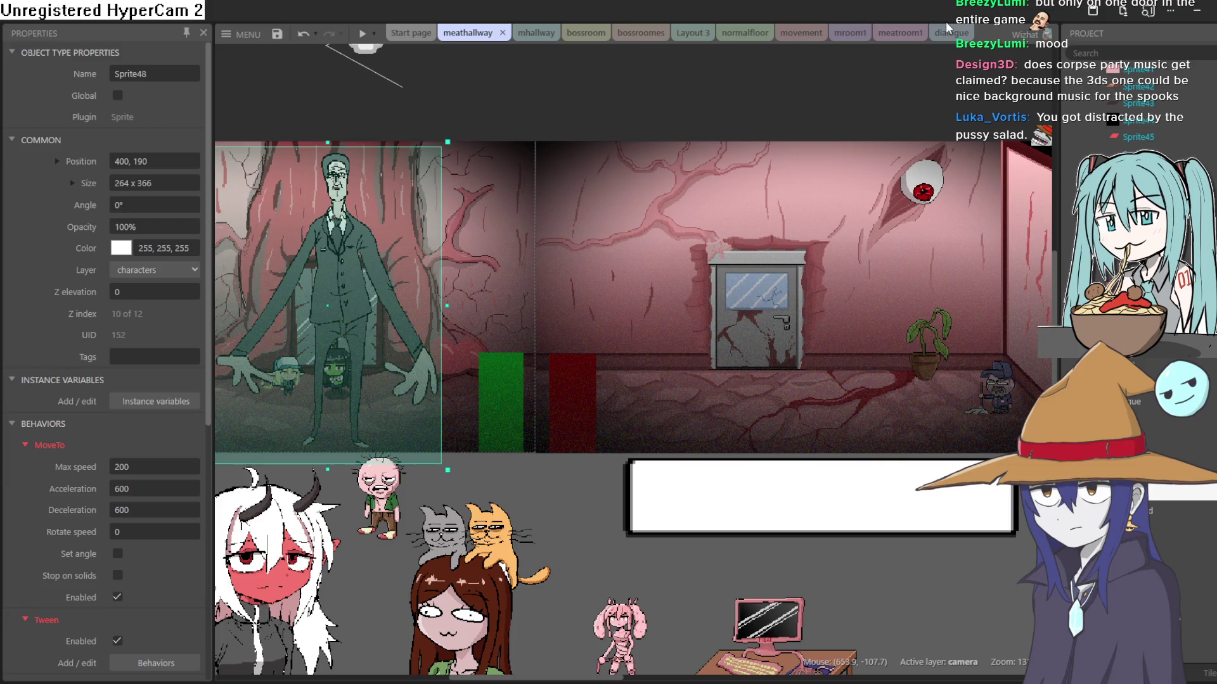
left_click(948, 33)
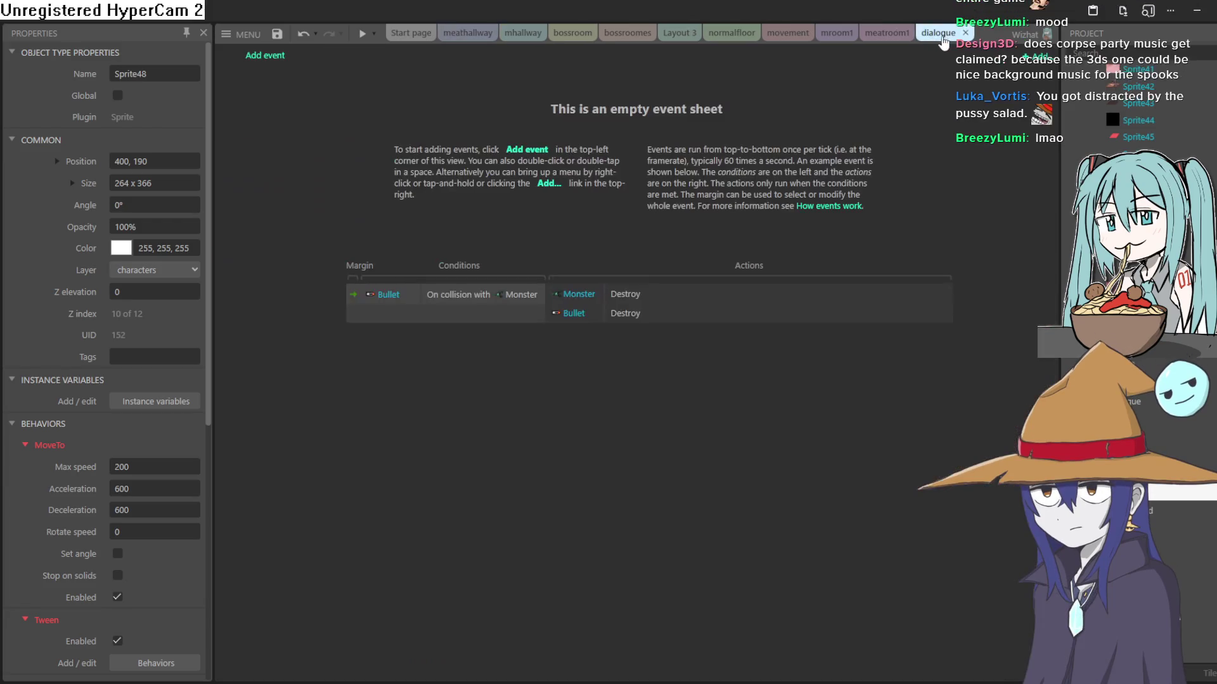
Move the tall suited figure left and up in meatroom1, then edit event 12's tween
left_click(879, 38)
mouse_move(680, 410)
left_mouse_down()
mouse_move(582, 412)
mouse_move(576, 389)
mouse_move(588, 396)
left_mouse_up()
left_click(831, 34)
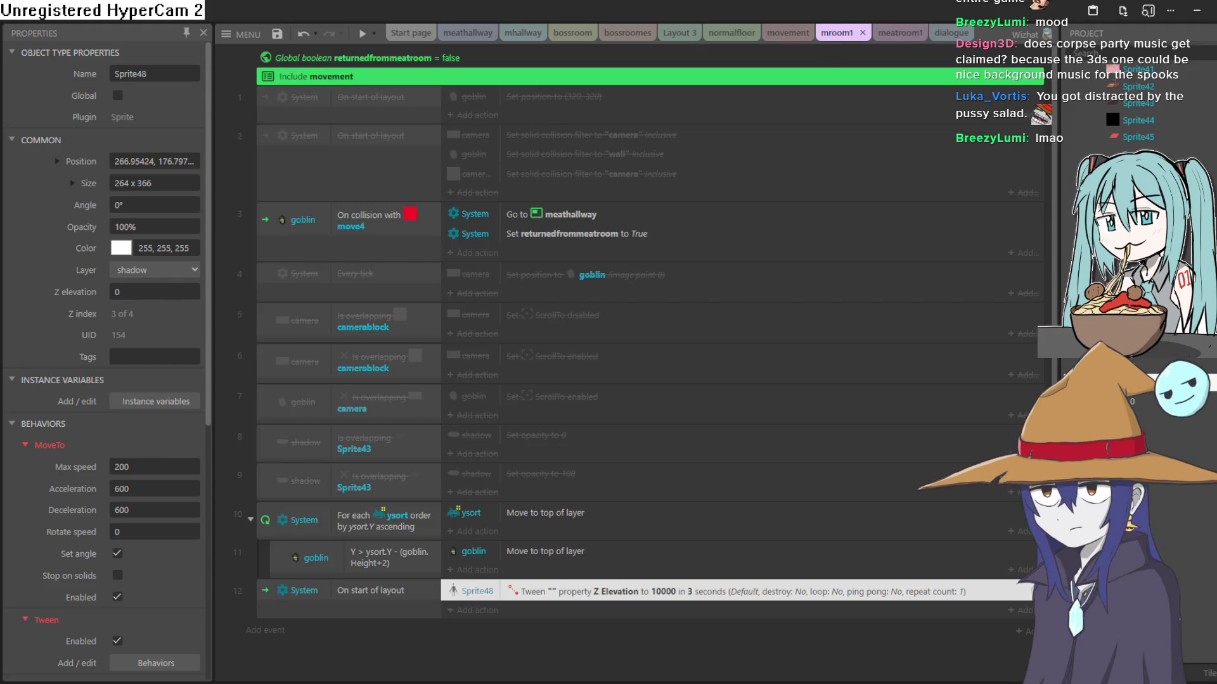
double_click(552, 592)
Set the tween's end value to 1000 and its time to 5 seconds
left_click_drag(512, 406, 450, 413)
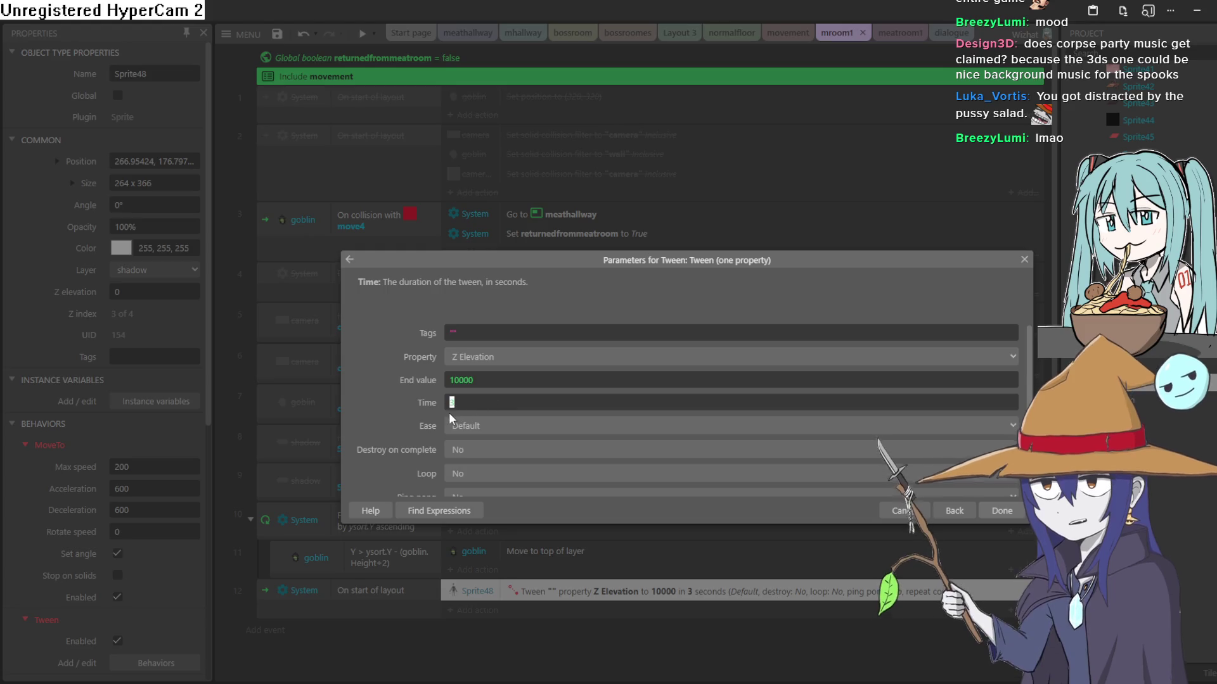
left_click(506, 384)
key("BackSpace")
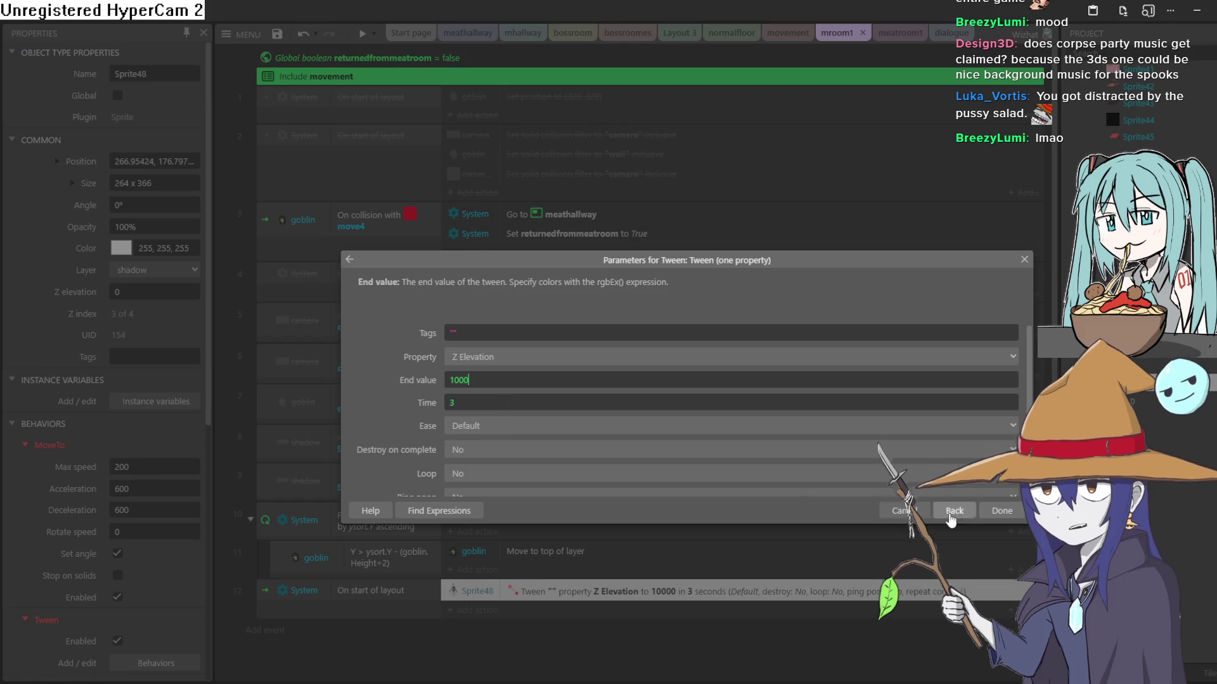
left_click_drag(467, 405, 449, 409)
type("5")
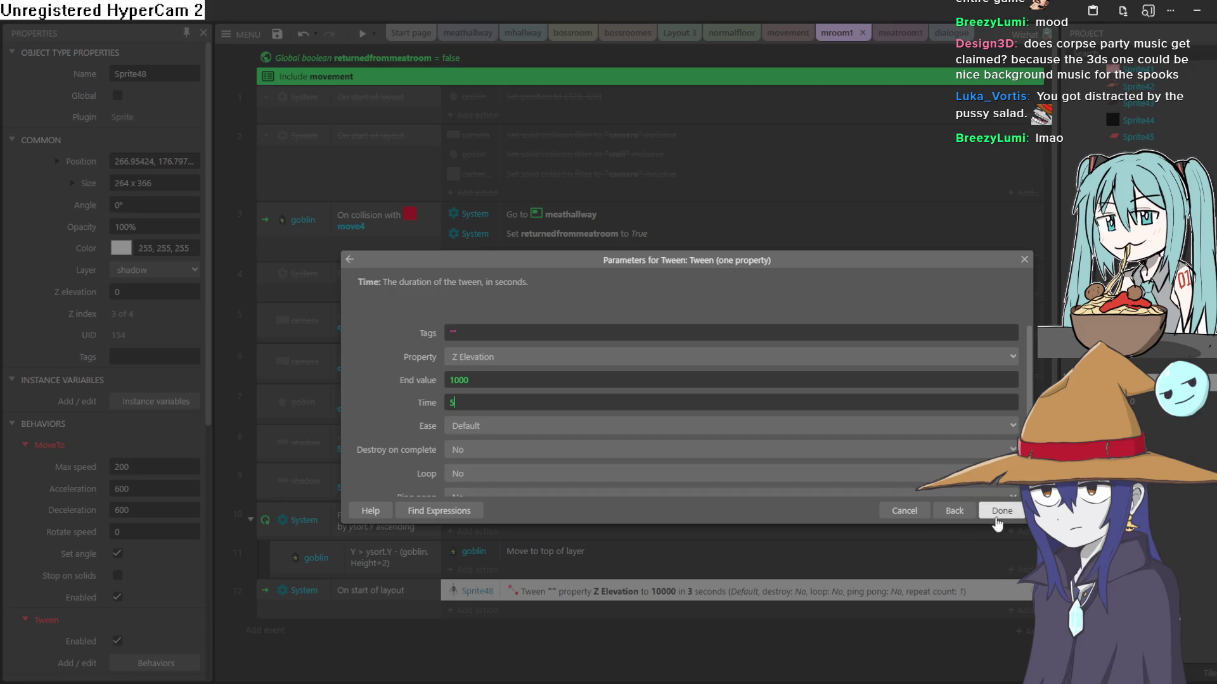
left_click(996, 517)
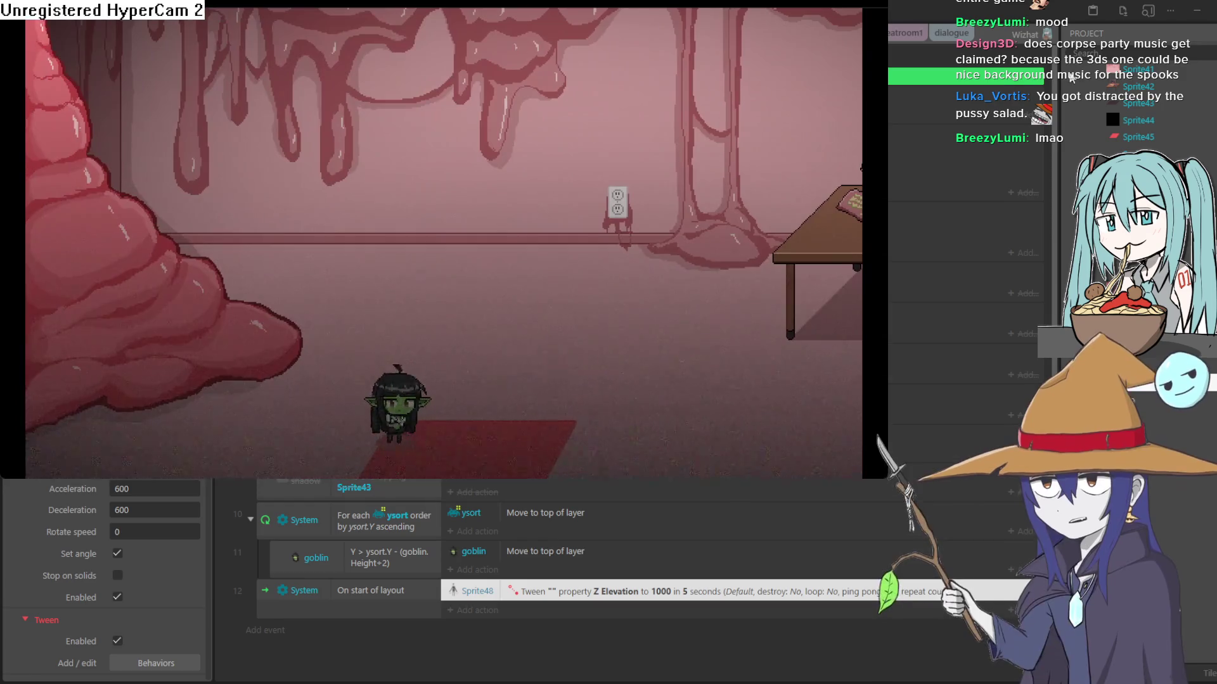
Close the preview and nudge the suited figure slightly right in the meatroom1 layout
left_click(1070, 76)
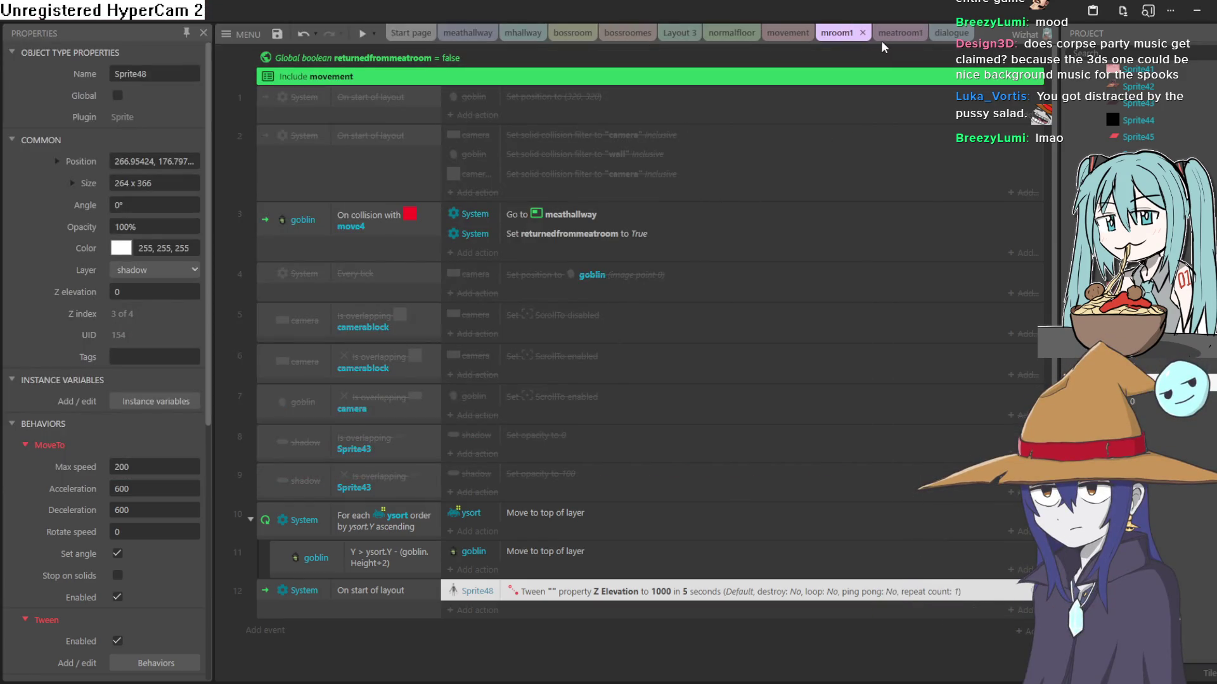
left_click(952, 33)
left_click(912, 38)
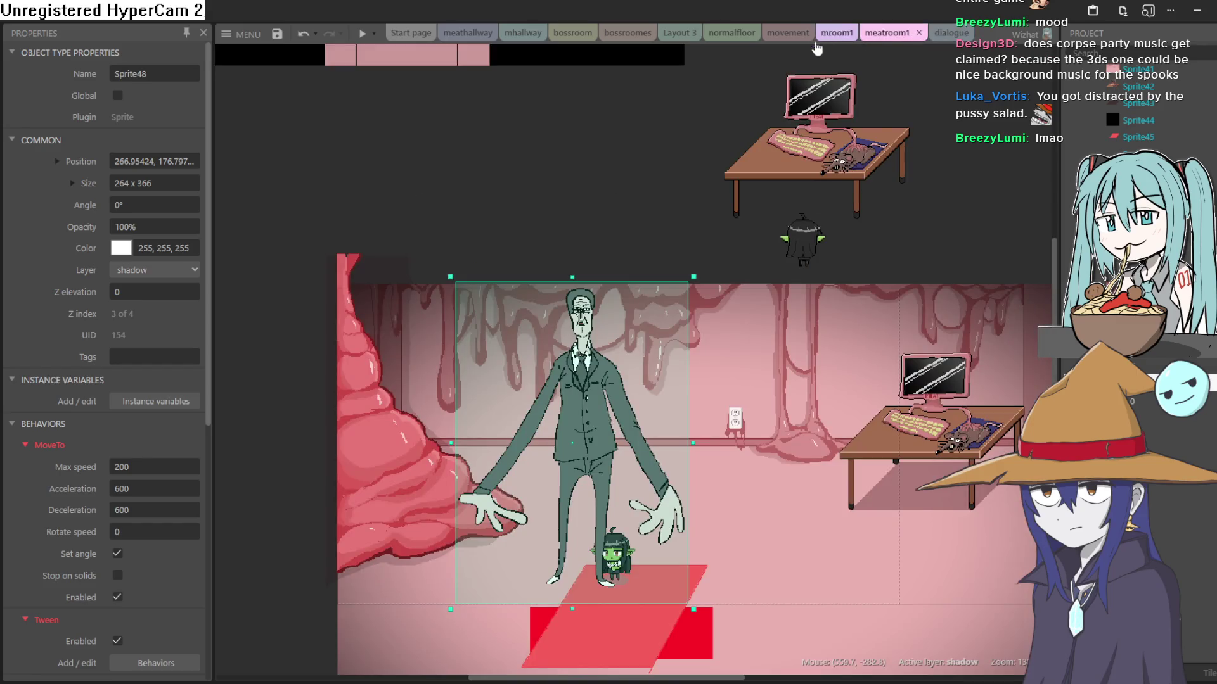
mouse_move(605, 414)
left_mouse_down()
mouse_move(730, 409)
mouse_move(629, 413)
mouse_move(653, 413)
left_mouse_up()
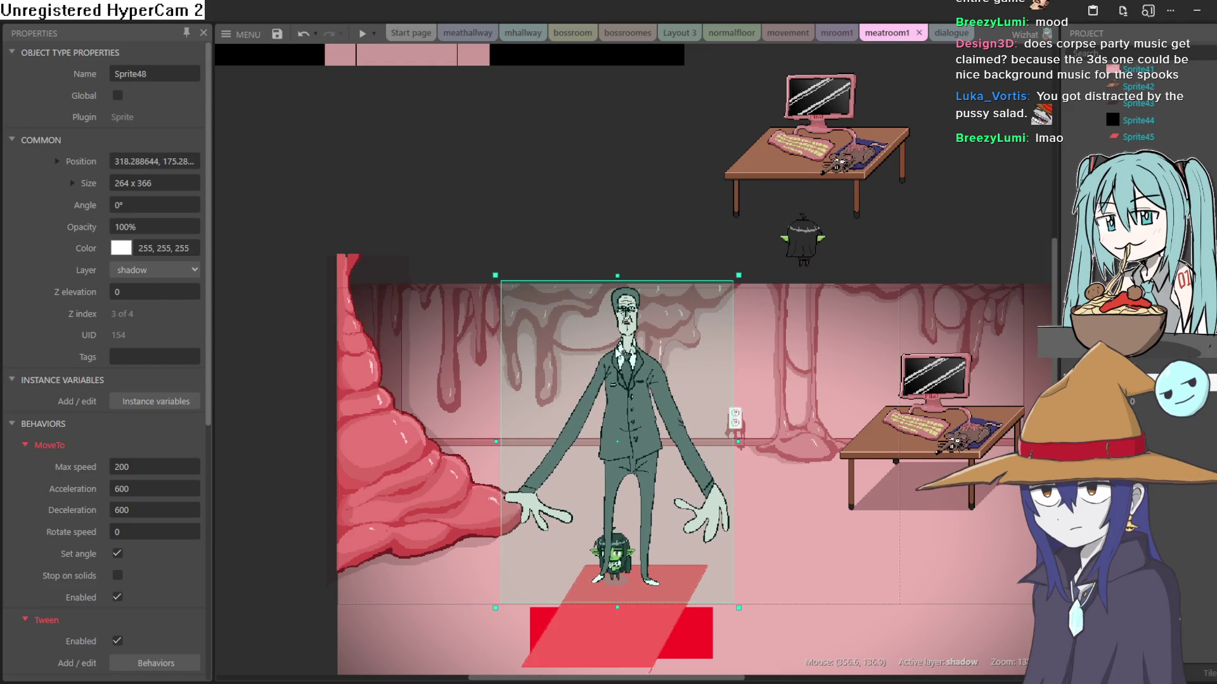
left_click(961, 34)
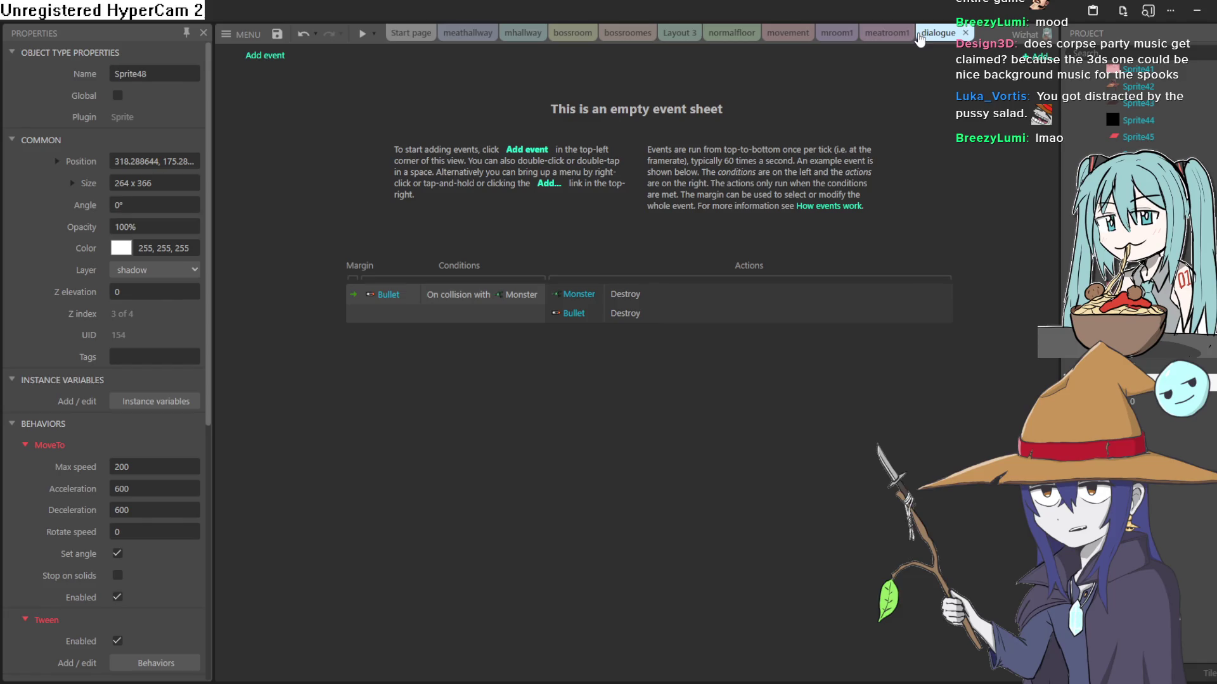
Change the event 12 tween time to 6 seconds and test it in a preview
left_click(887, 33)
left_click(835, 33)
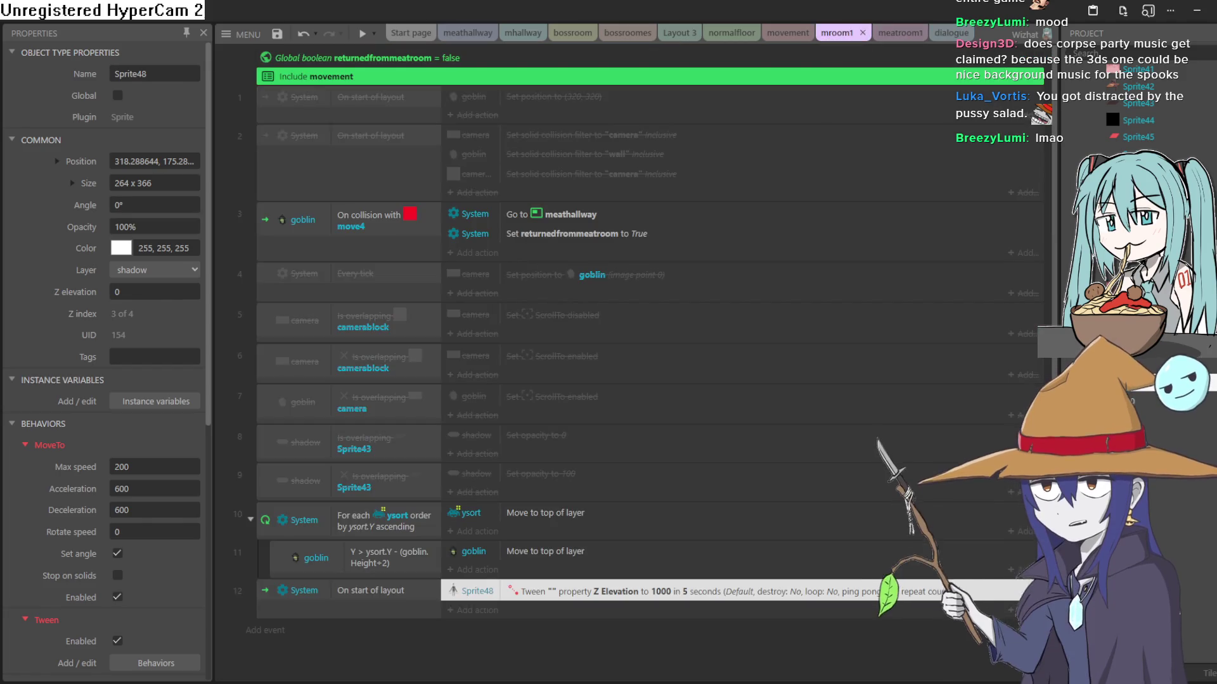
double_click(679, 592)
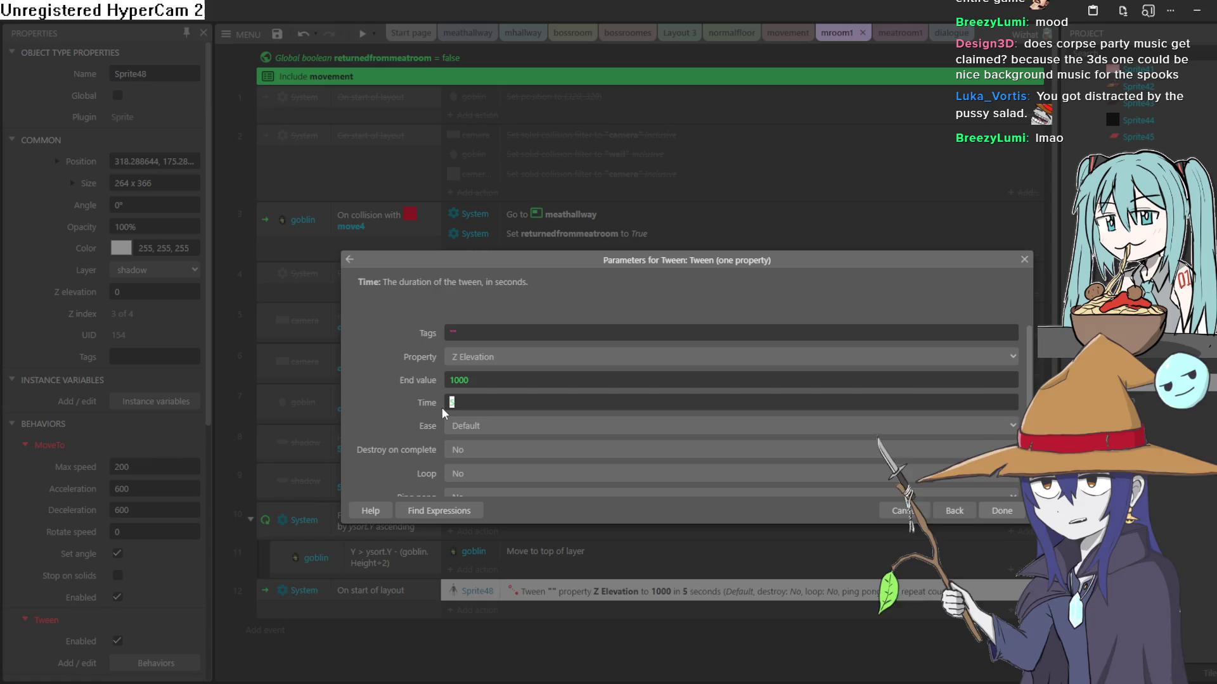
type("6")
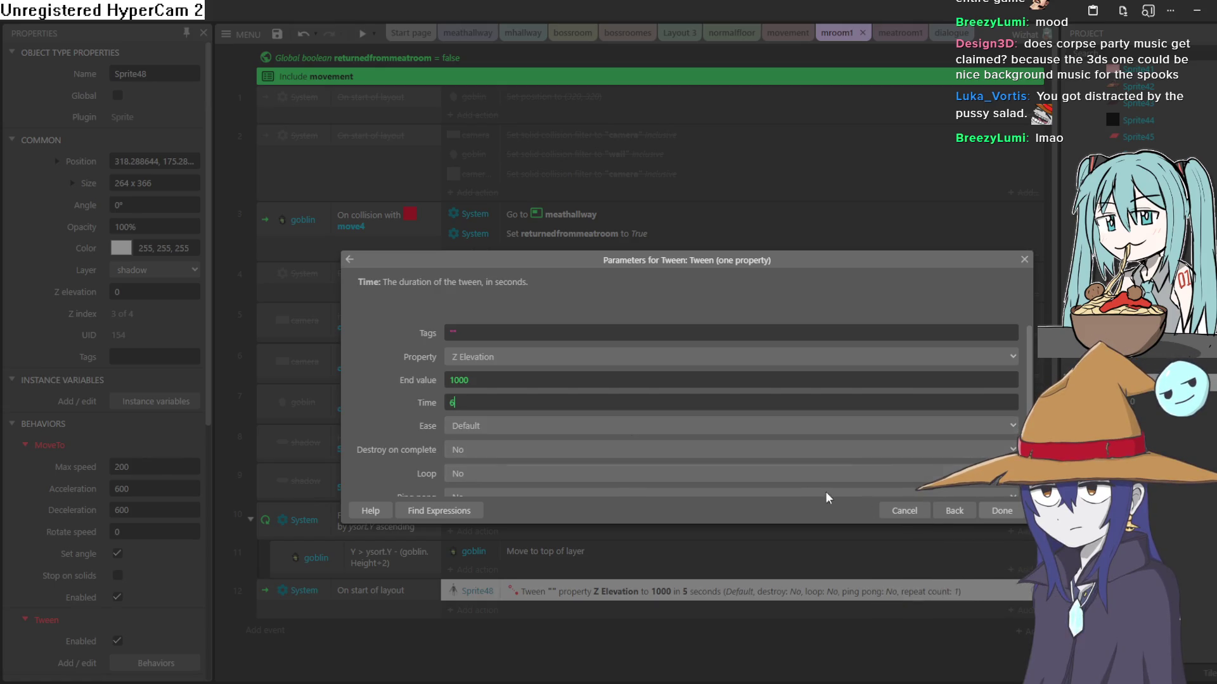
left_click(1000, 510)
left_click(362, 34)
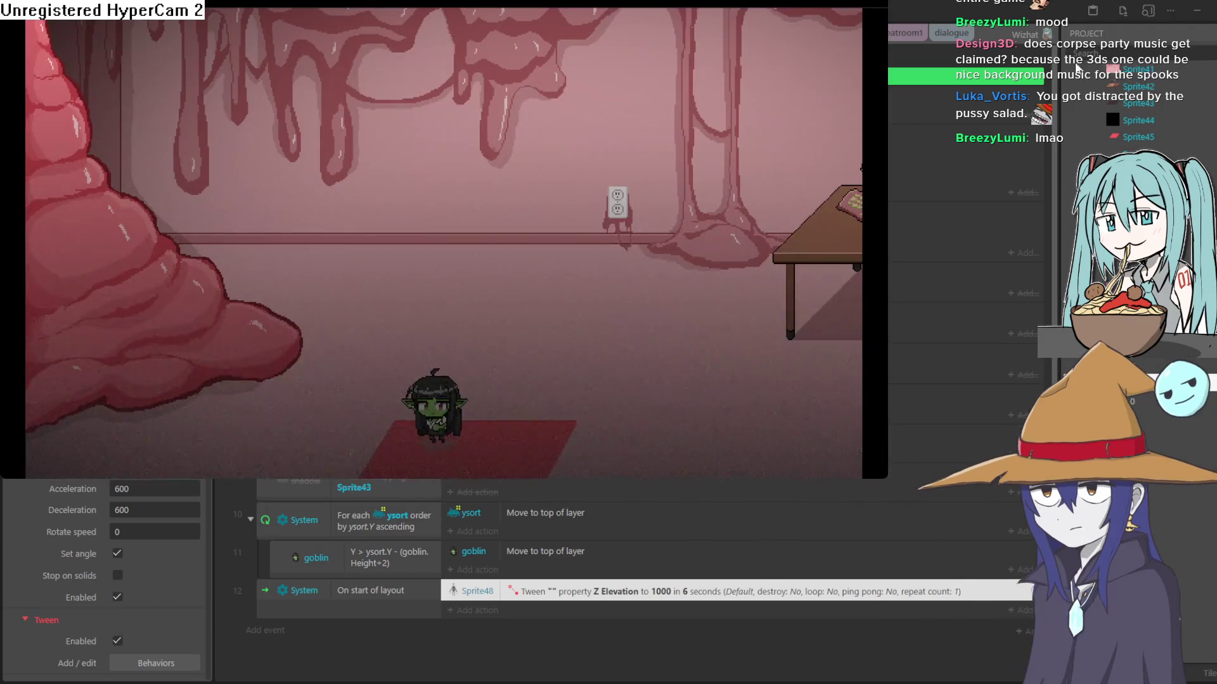
left_click(572, 598)
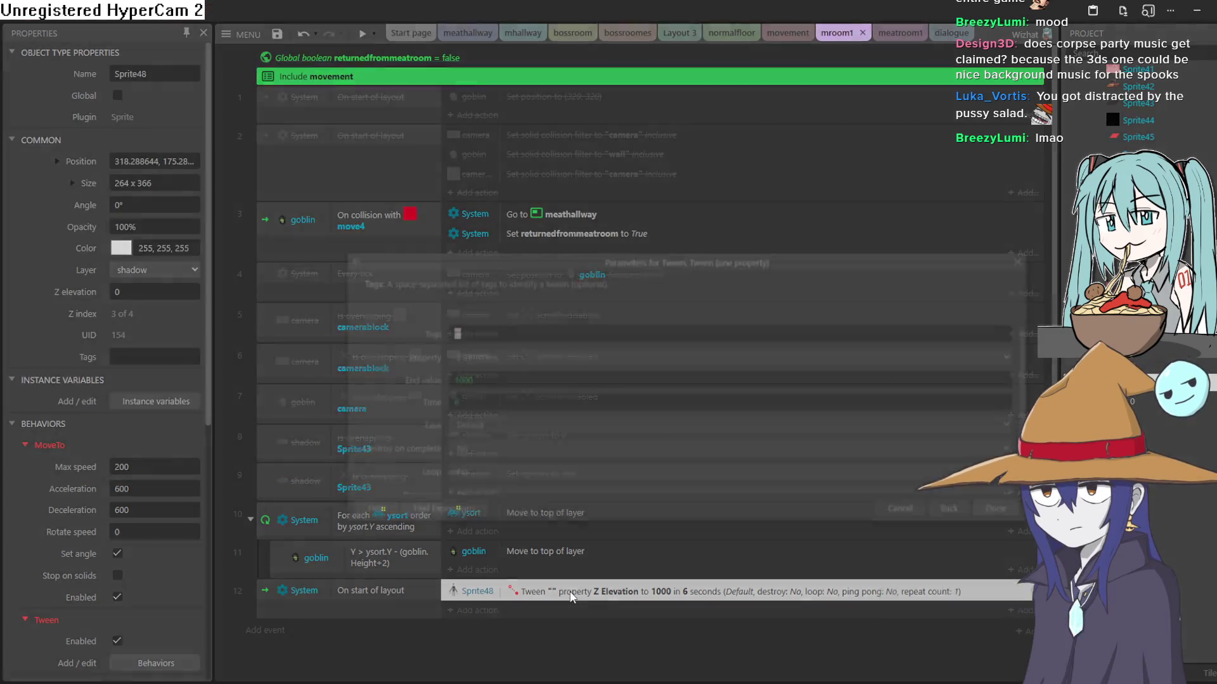
Change the tween time to 10 seconds and preview the game again
double_click(572, 598)
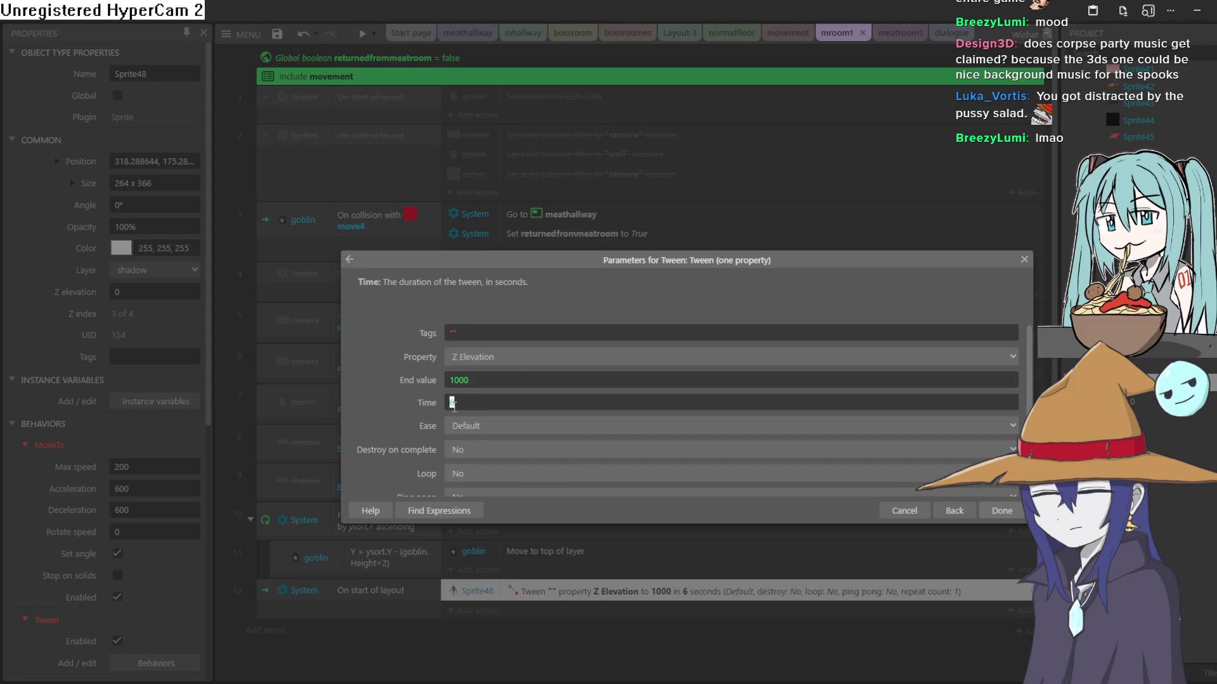
type("11")
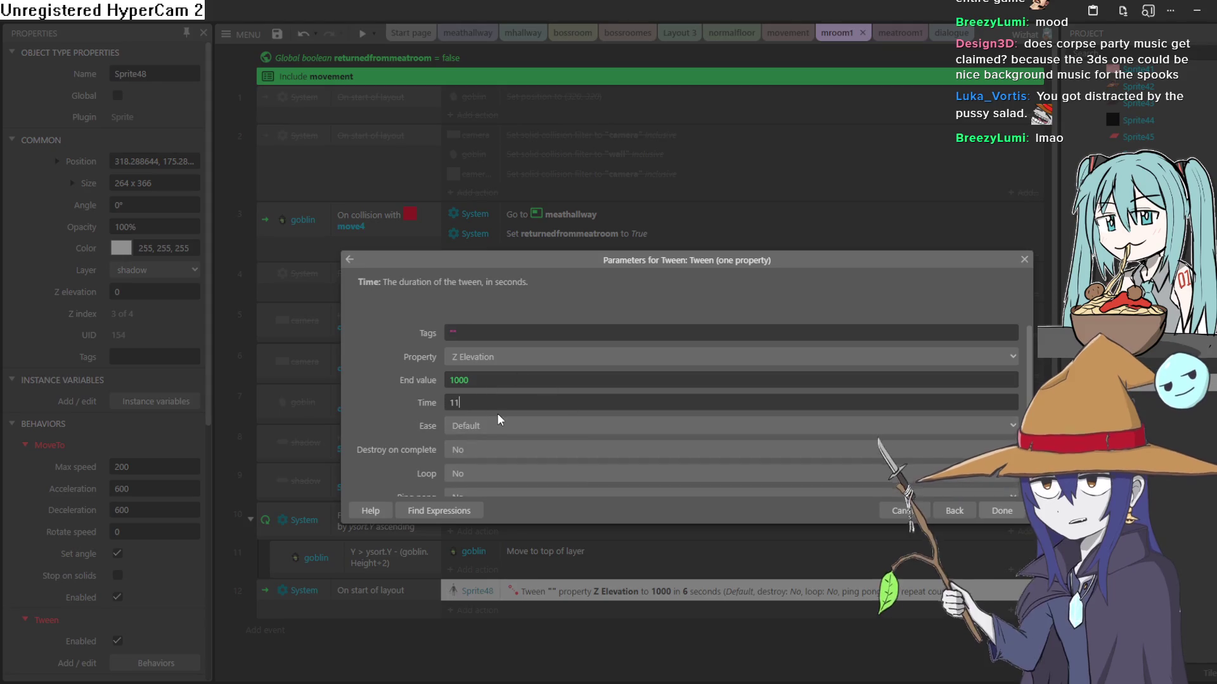
type("0")
left_click(988, 516)
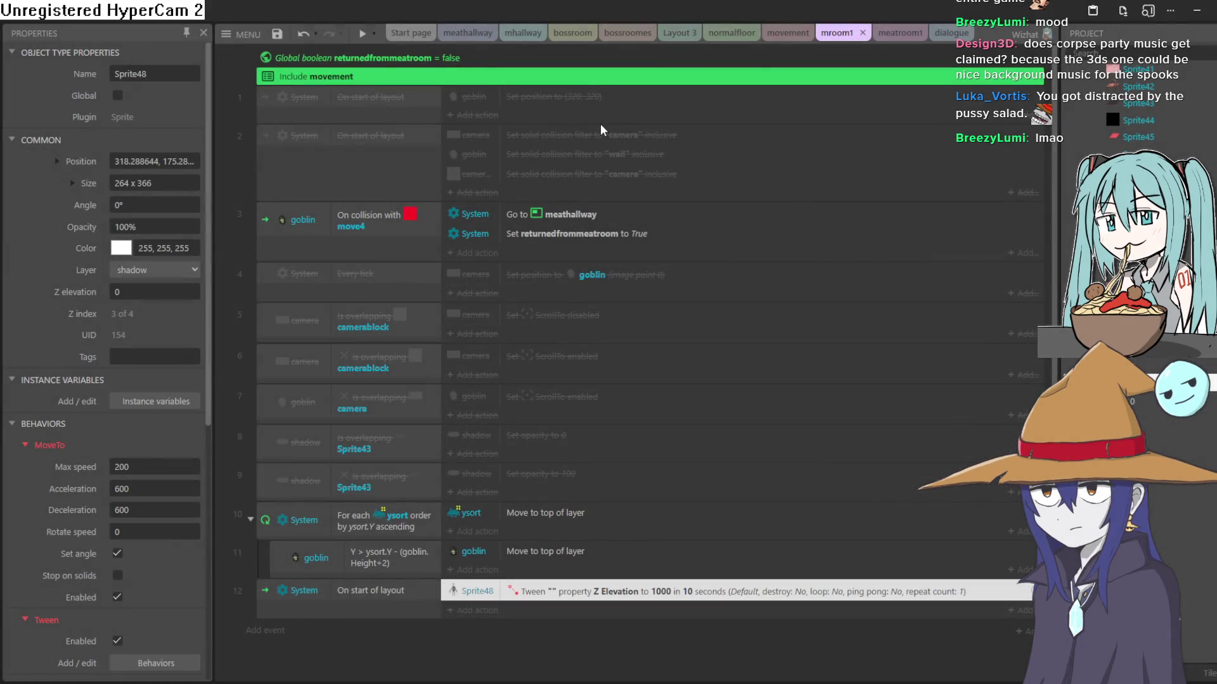
left_click(362, 33)
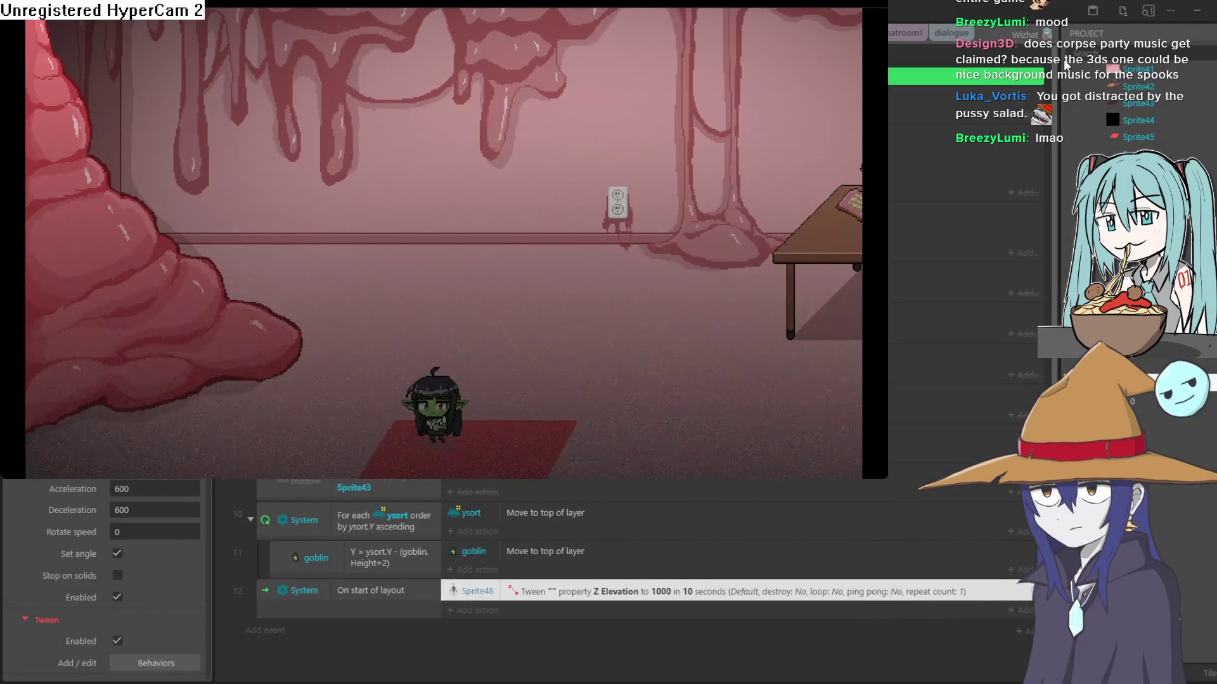
left_click(1066, 64)
Set the tween to Z Elevation 500 over 20 seconds
double_click(716, 592)
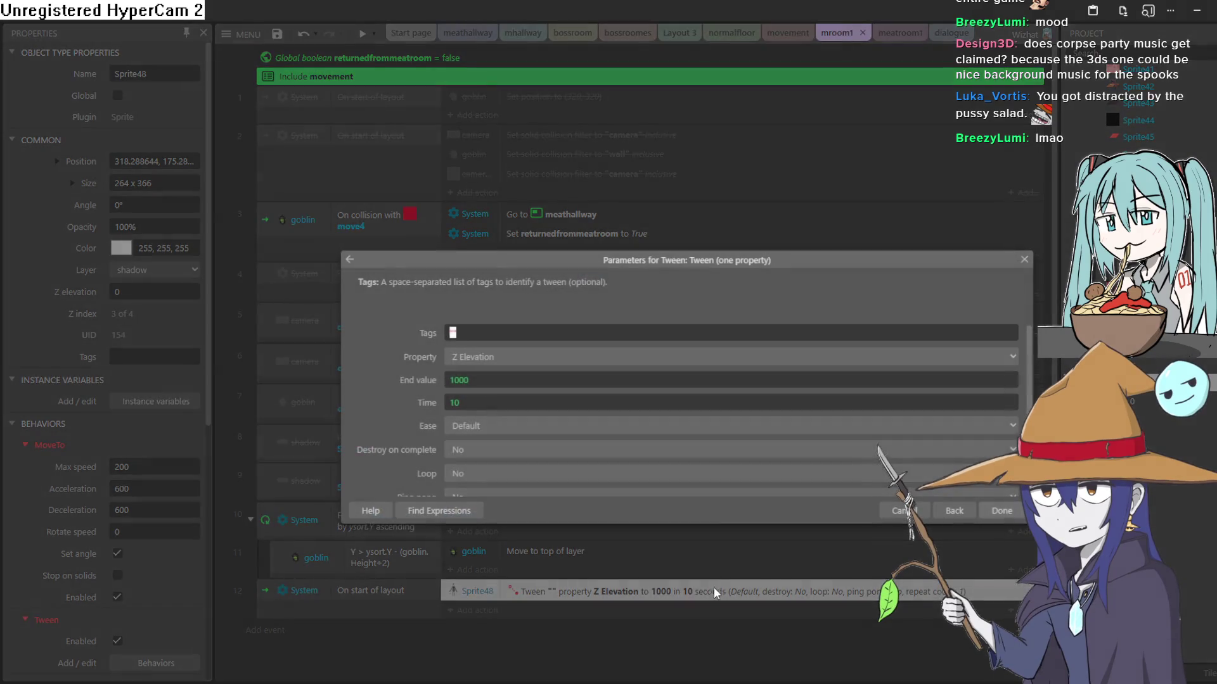
left_click(461, 404)
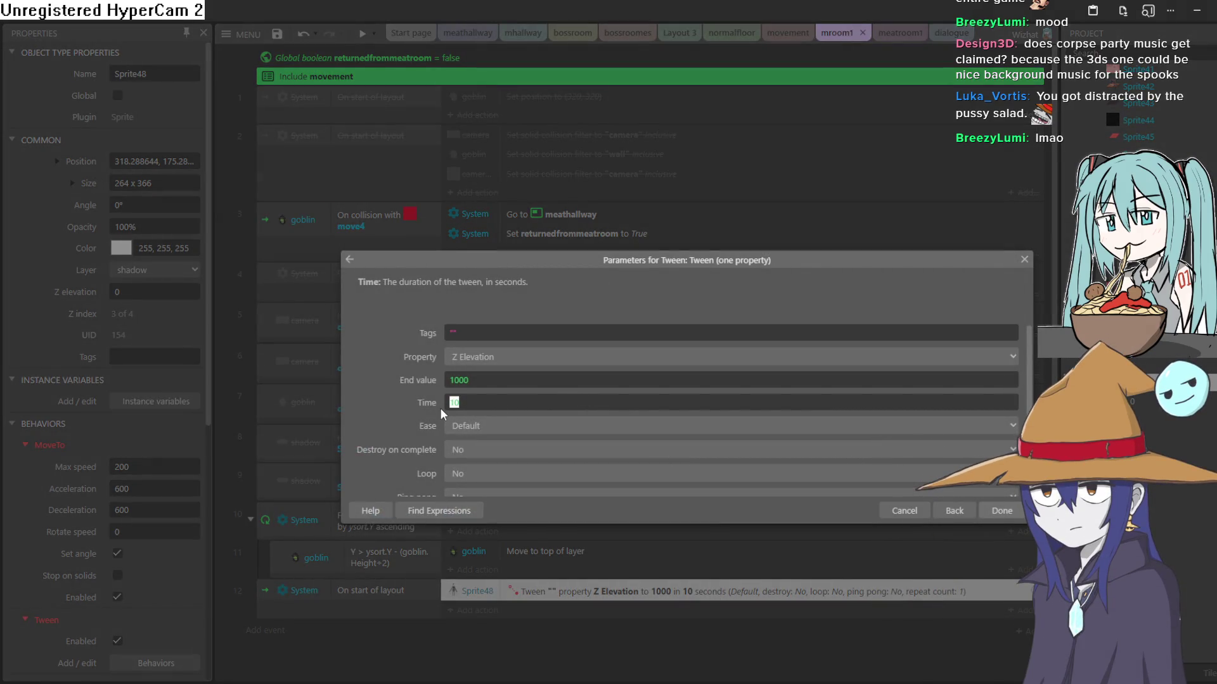
double_click(451, 380)
type("500")
type("20")
left_click(1001, 510)
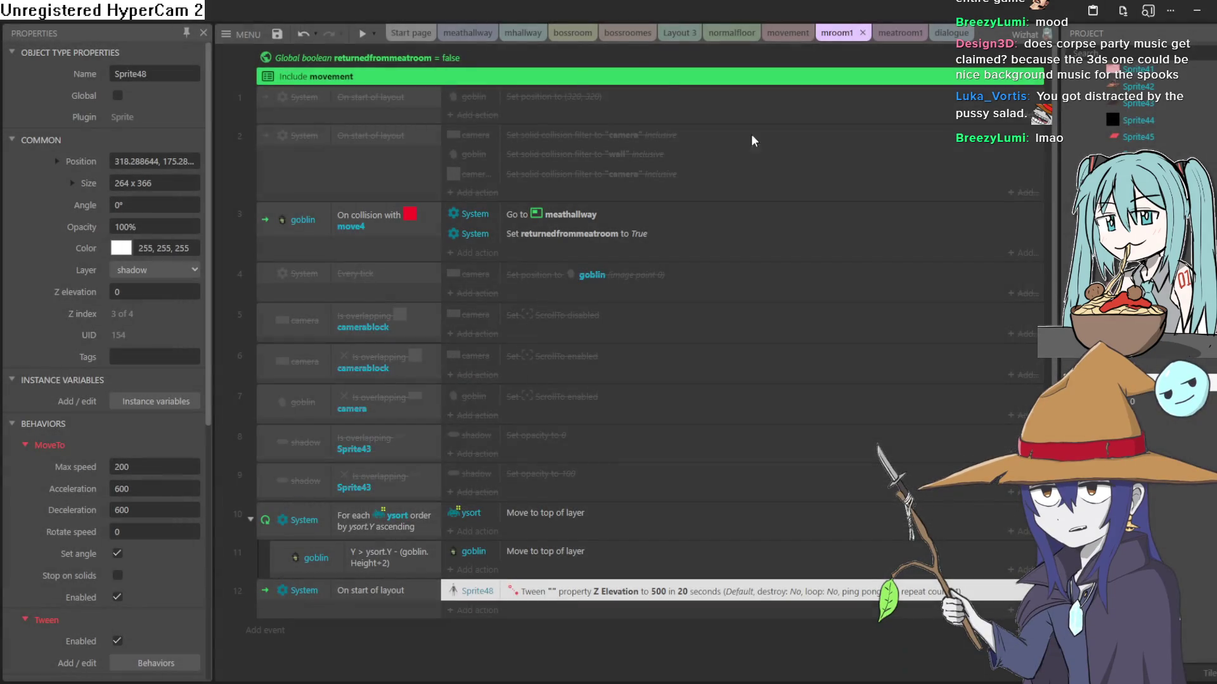
Preview the slower tween, move the suited figure down onto the floor, and test-run again
left_click(362, 33)
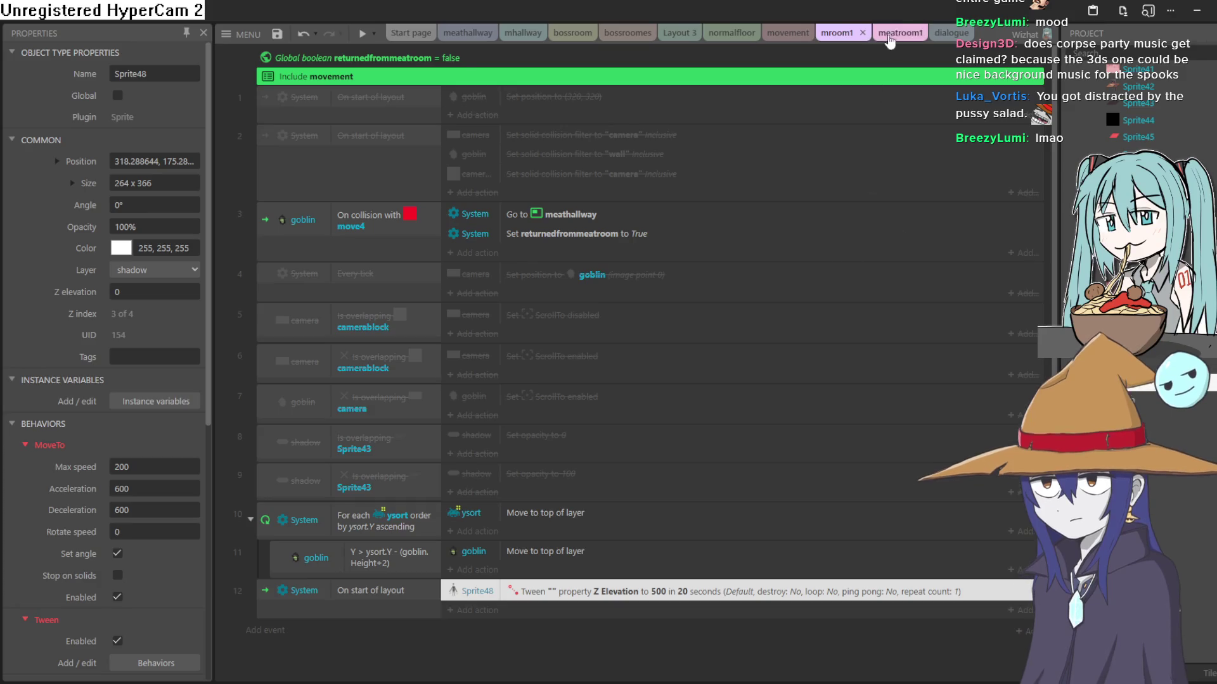
left_click(887, 33)
left_click_drag(655, 412, 645, 537)
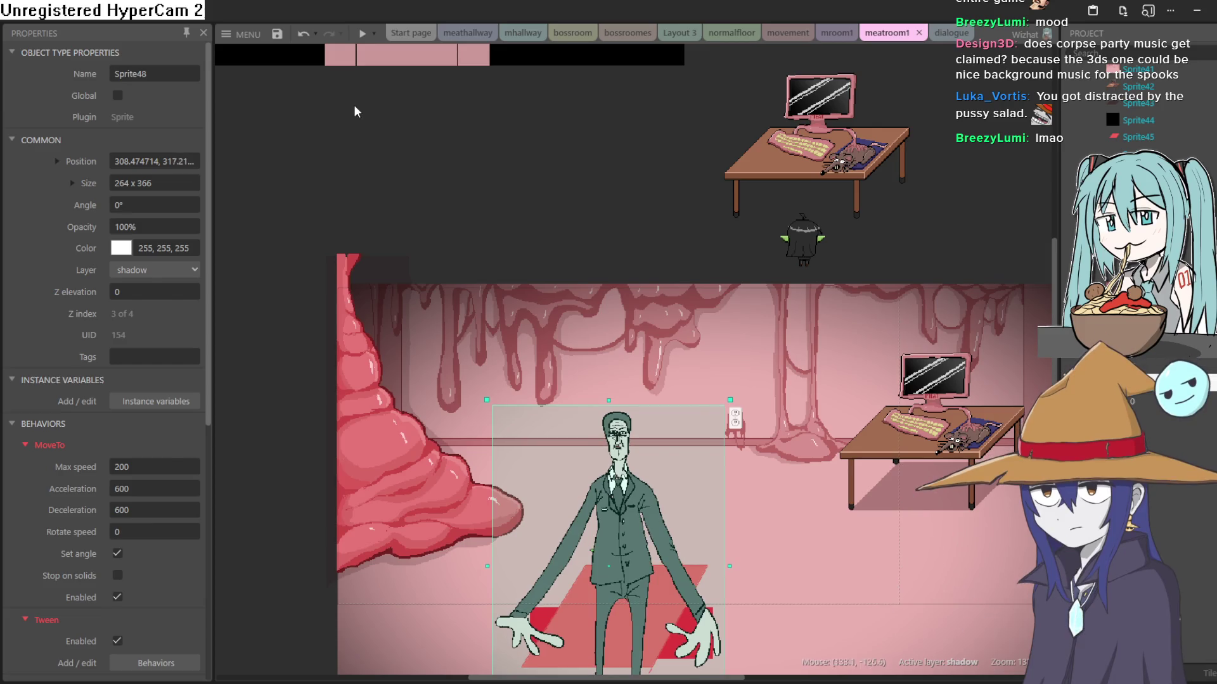
left_click(364, 33)
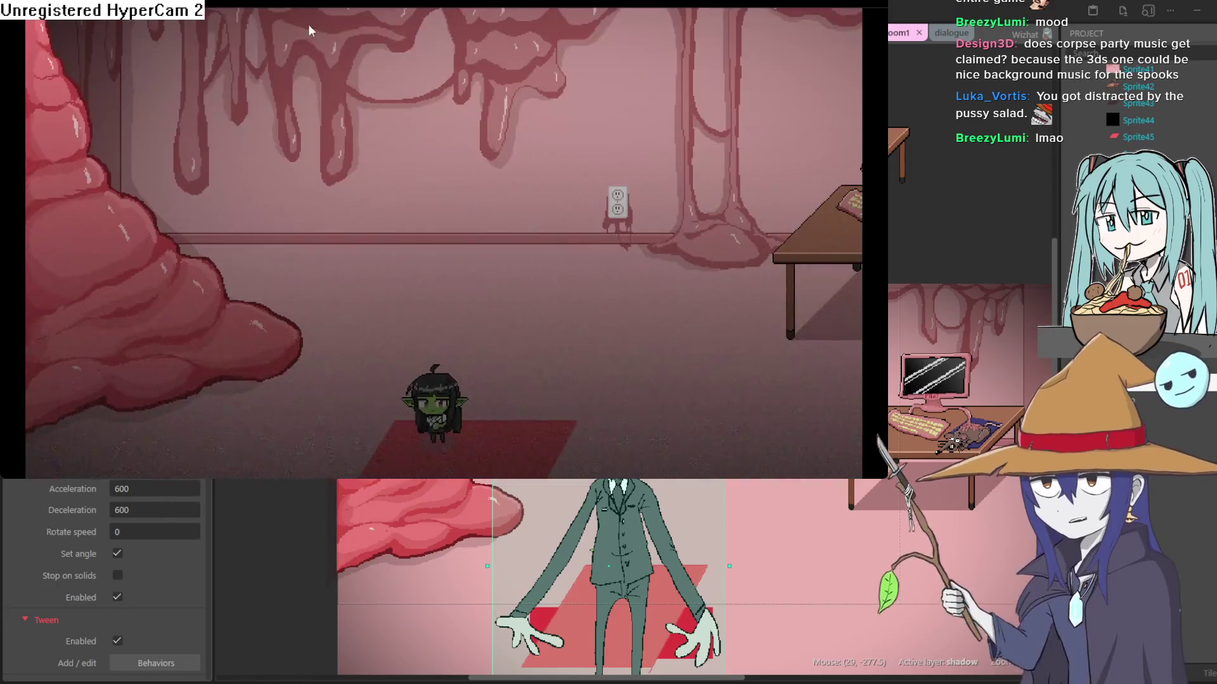
left_click(1059, 65)
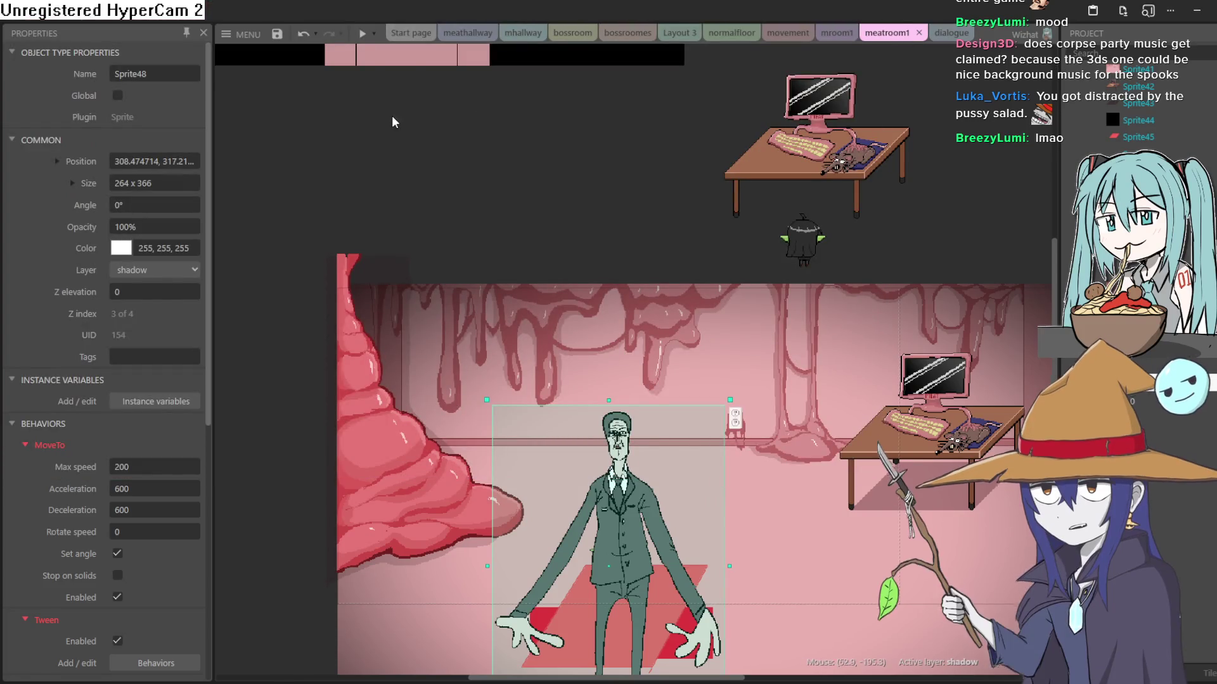
left_click(361, 33)
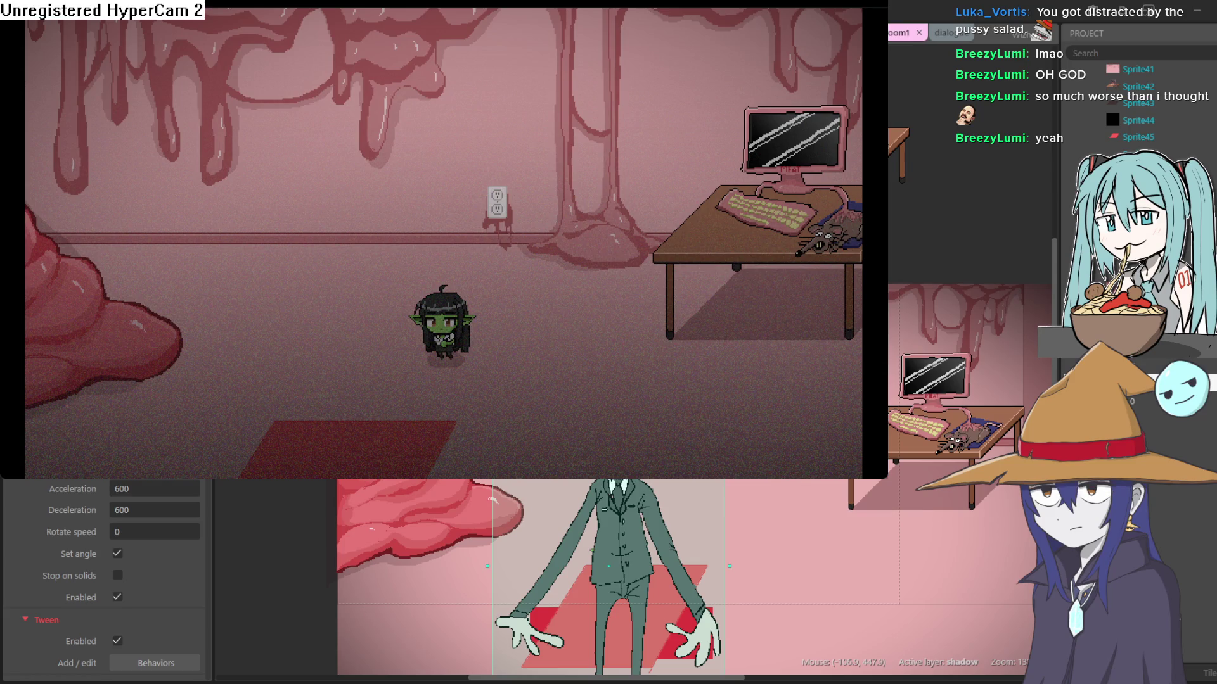
key("Left")
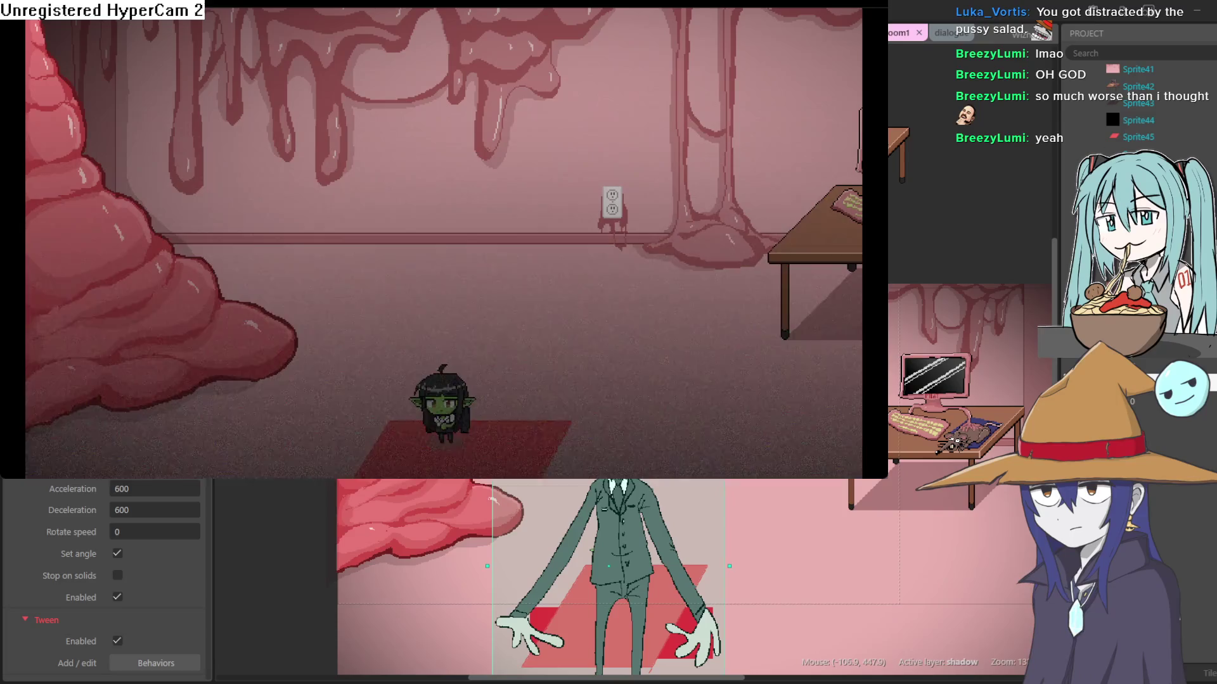
left_click(1050, 57)
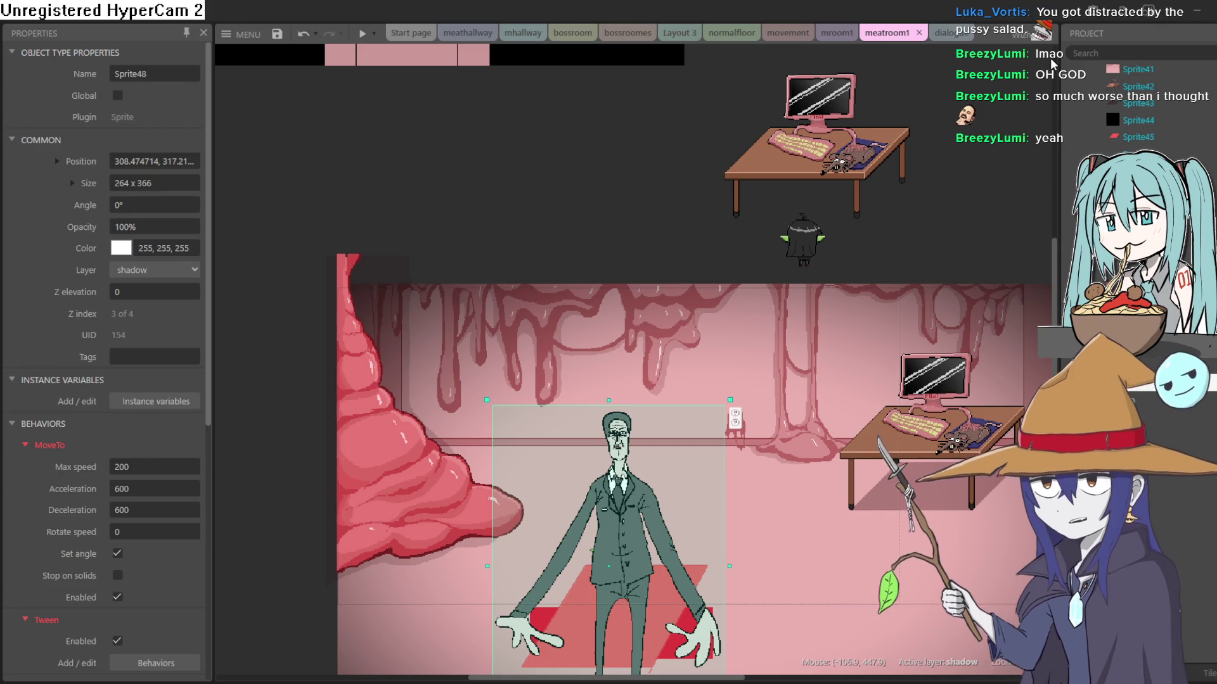
Drag the small hooded character down into the room beside the computer desk
scroll(597, 204, "up", 3)
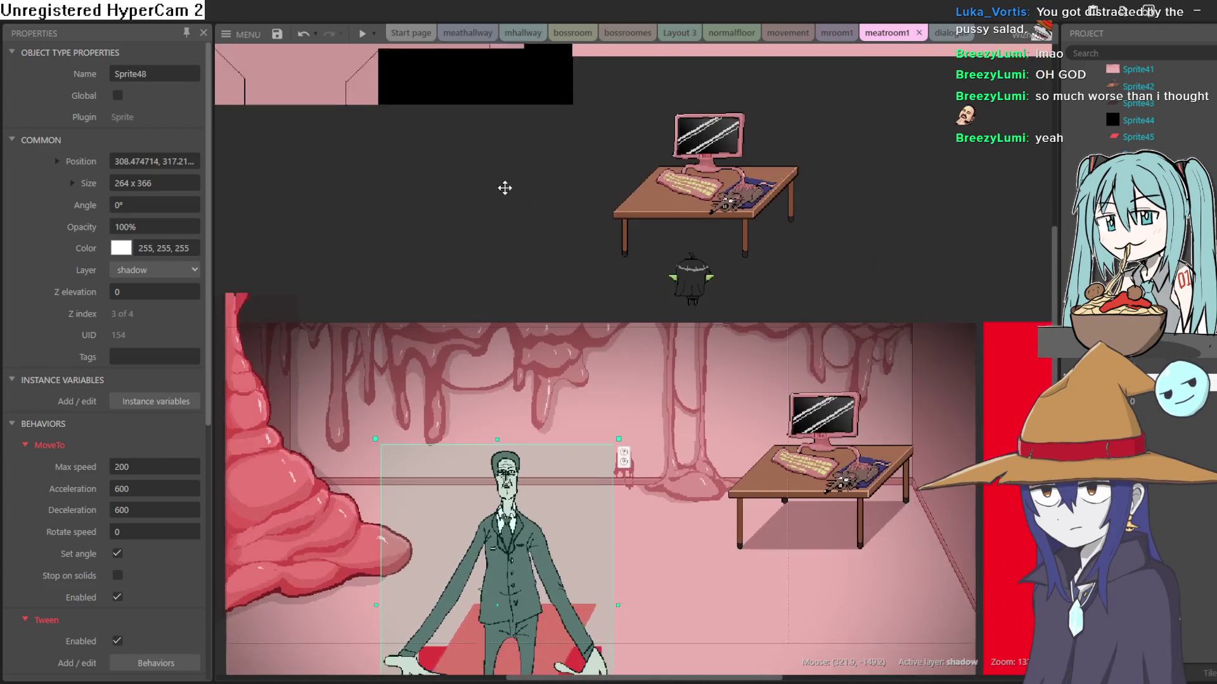
left_click(740, 345)
mouse_move(740, 344)
left_mouse_down()
mouse_move(791, 454)
mouse_move(767, 443)
left_mouse_up()
mouse_move(575, 227)
left_mouse_down()
mouse_move(728, 188)
mouse_move(681, 128)
left_mouse_up()
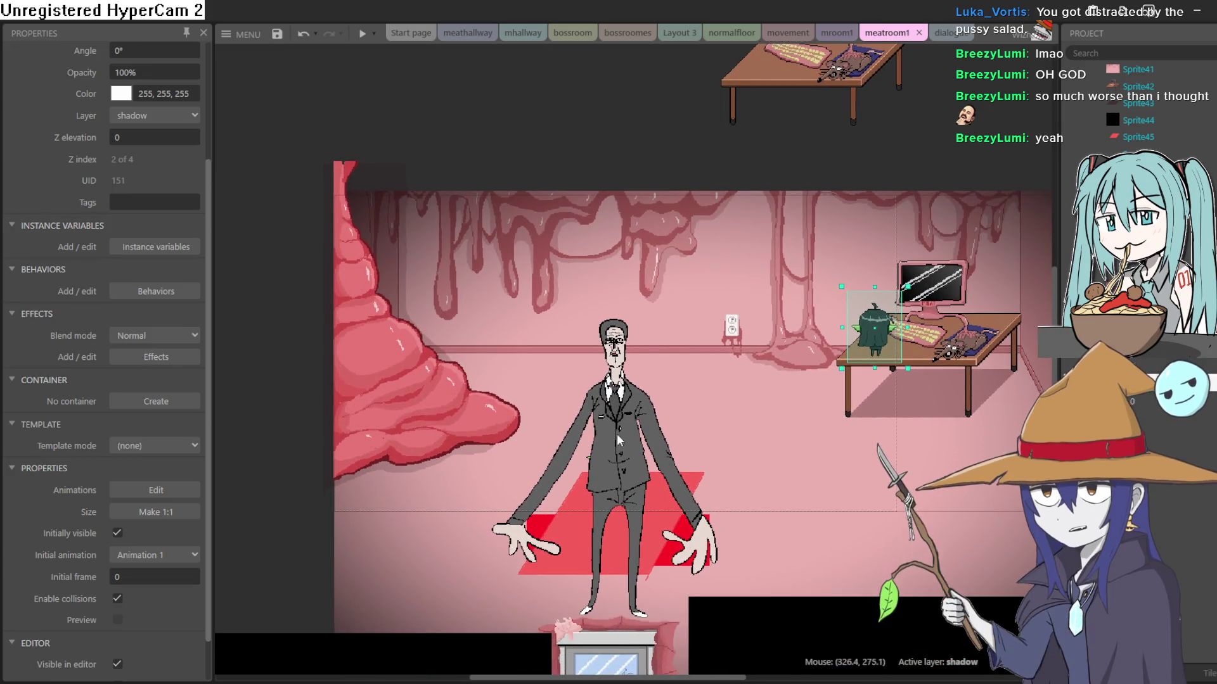
scroll(618, 435, "up", 5)
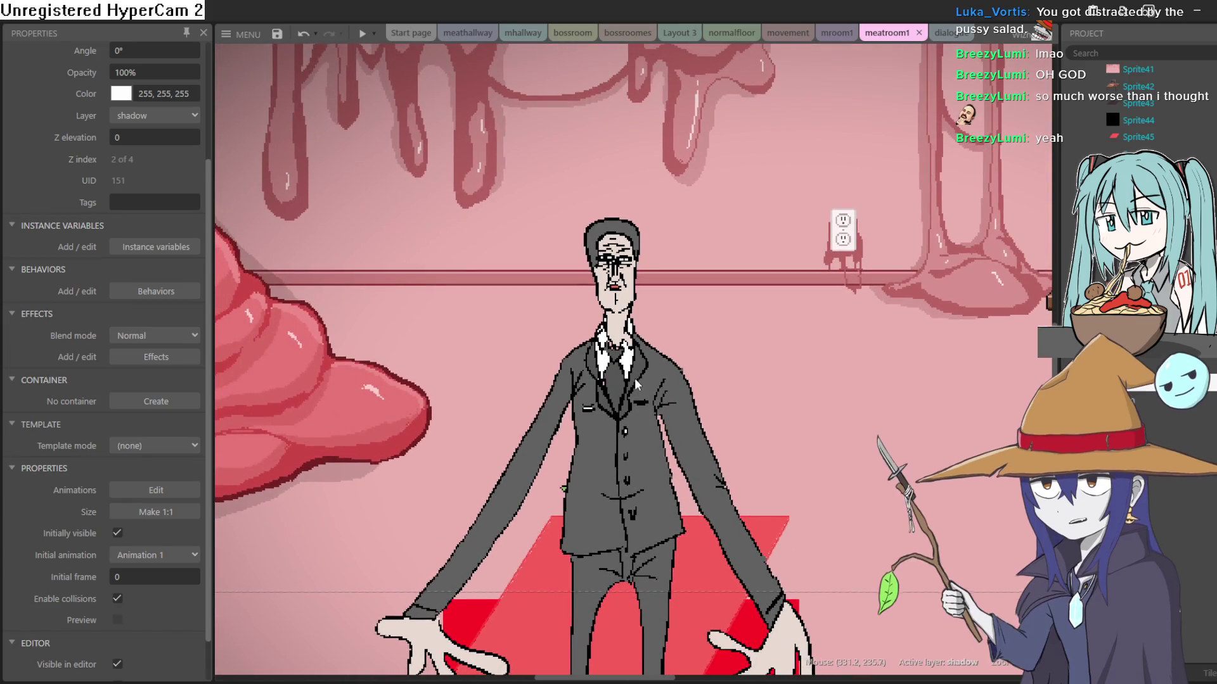
scroll(634, 377, "up", 2)
scroll(716, 397, "up", 1)
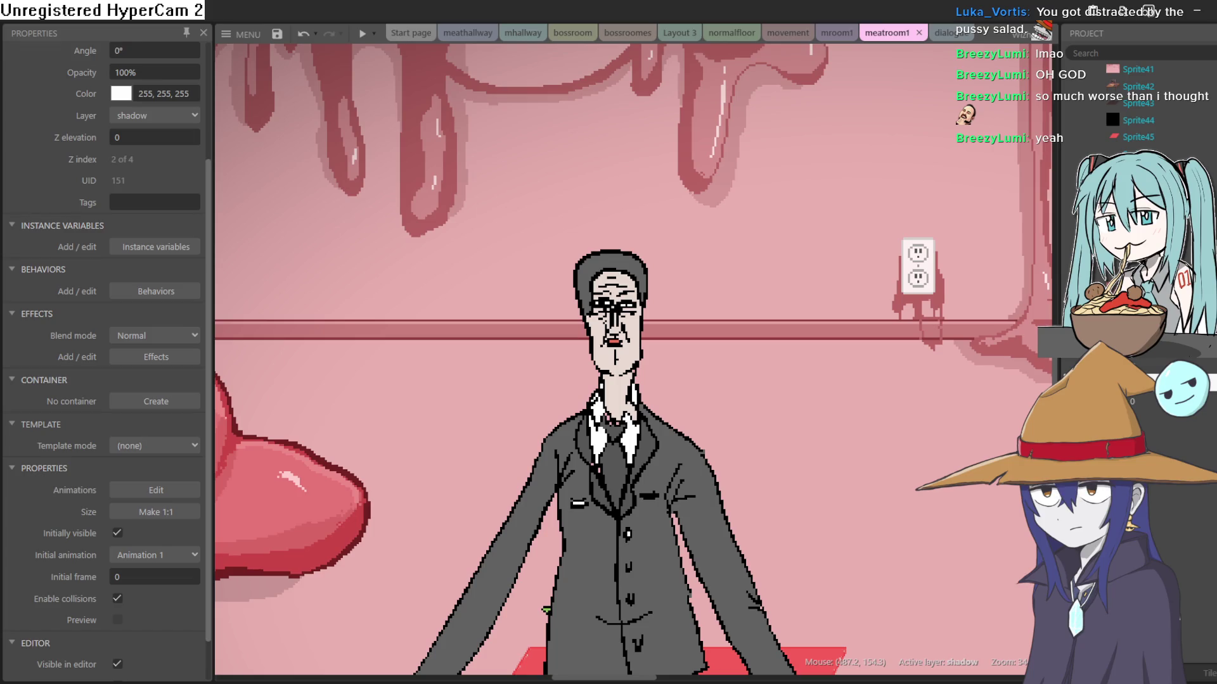
scroll(758, 336, "down", 5)
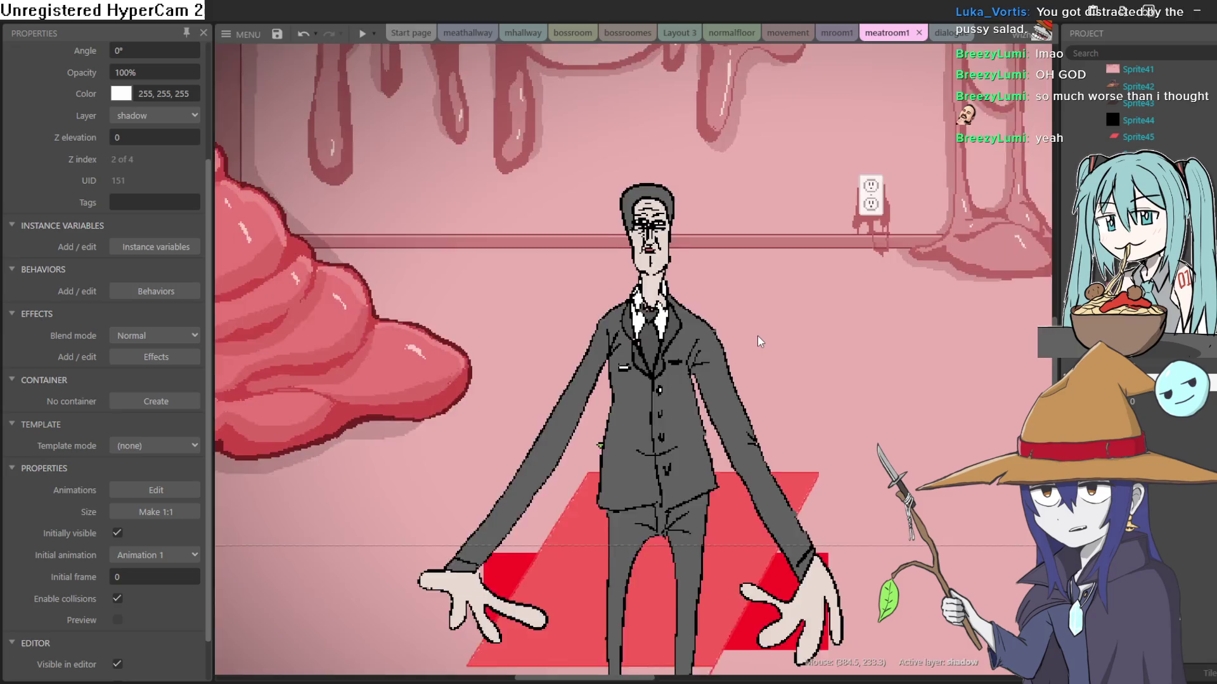
scroll(832, 362, "down", 3)
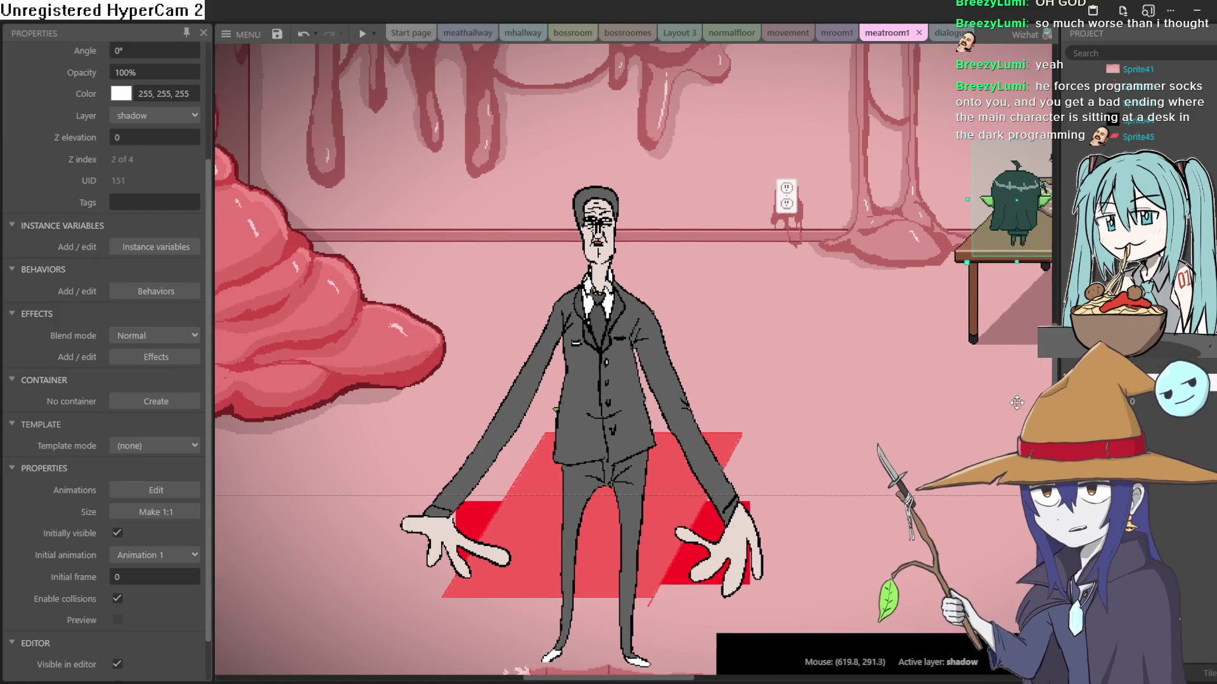
Place the small green character on the desk right in front of the keyboard
left_click_drag(1022, 399, 800, 380)
mouse_move(812, 299)
left_mouse_down()
mouse_move(811, 277)
mouse_move(826, 269)
left_mouse_up()
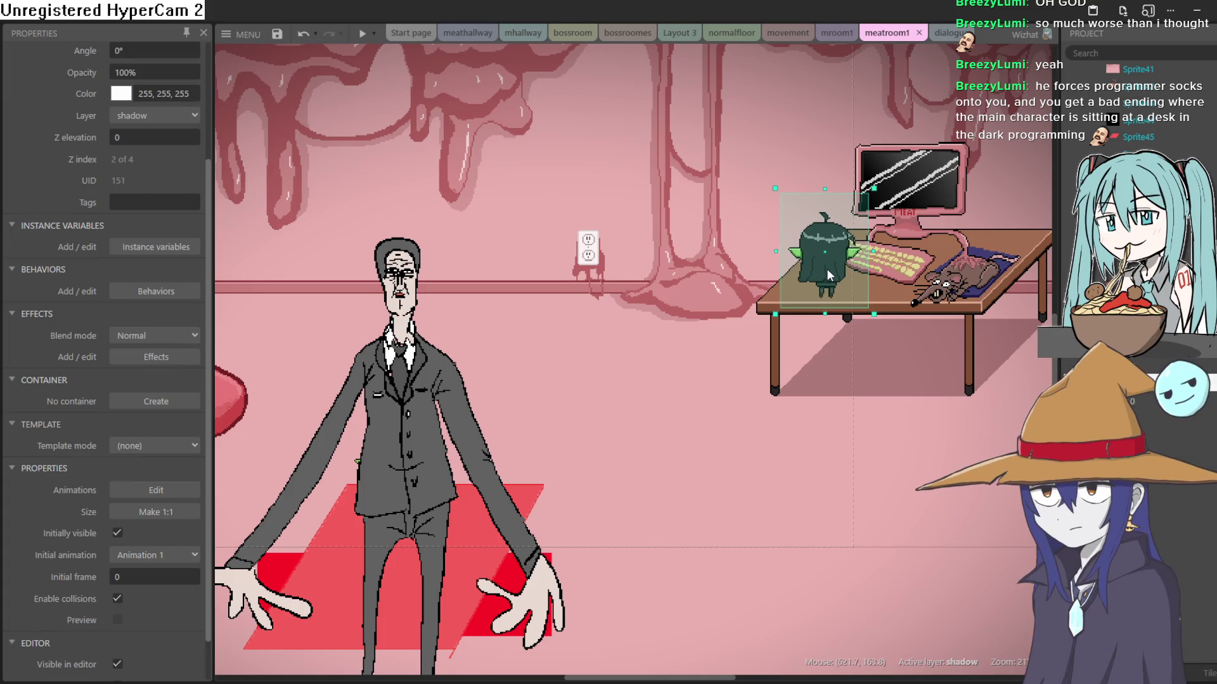
mouse_move(830, 281)
left_mouse_down()
mouse_move(835, 240)
mouse_move(864, 236)
mouse_move(881, 250)
mouse_move(869, 215)
mouse_move(817, 256)
mouse_move(834, 268)
left_mouse_up()
scroll(911, 334, "up", 1)
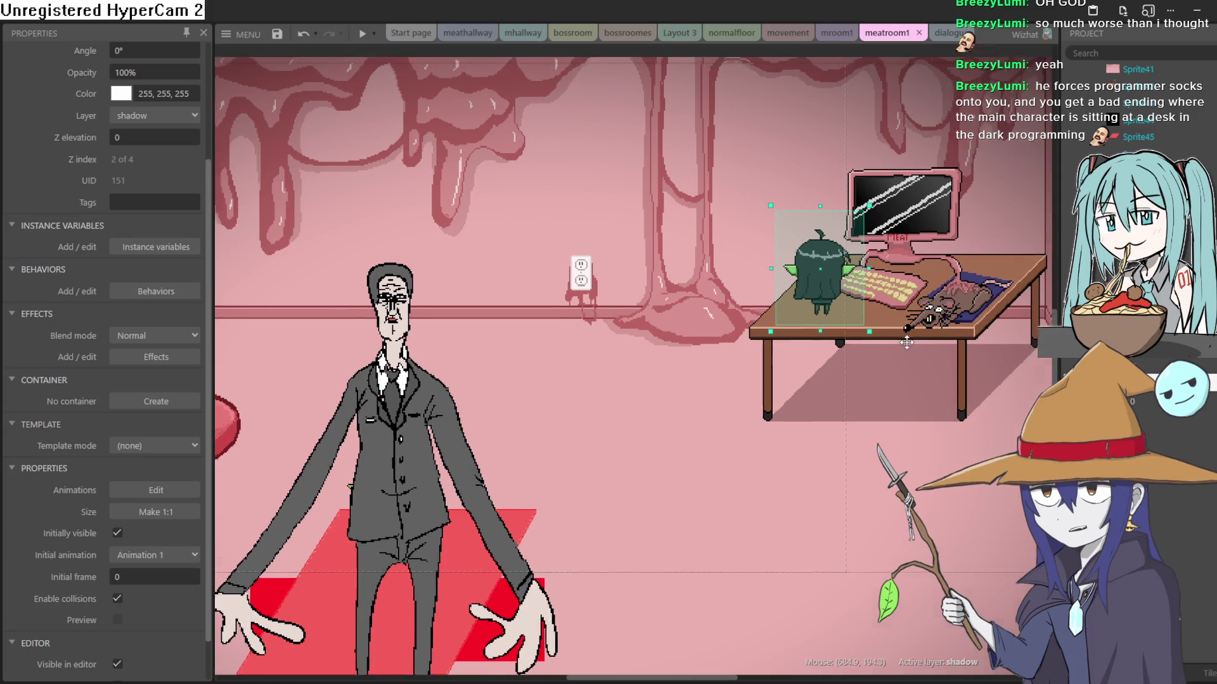
scroll(911, 334, "up", 3)
scroll(911, 334, "right", 3)
mouse_move(737, 340)
left_mouse_down()
mouse_move(815, 285)
mouse_move(824, 324)
mouse_move(786, 290)
mouse_move(767, 320)
mouse_move(722, 311)
mouse_move(719, 362)
left_mouse_up()
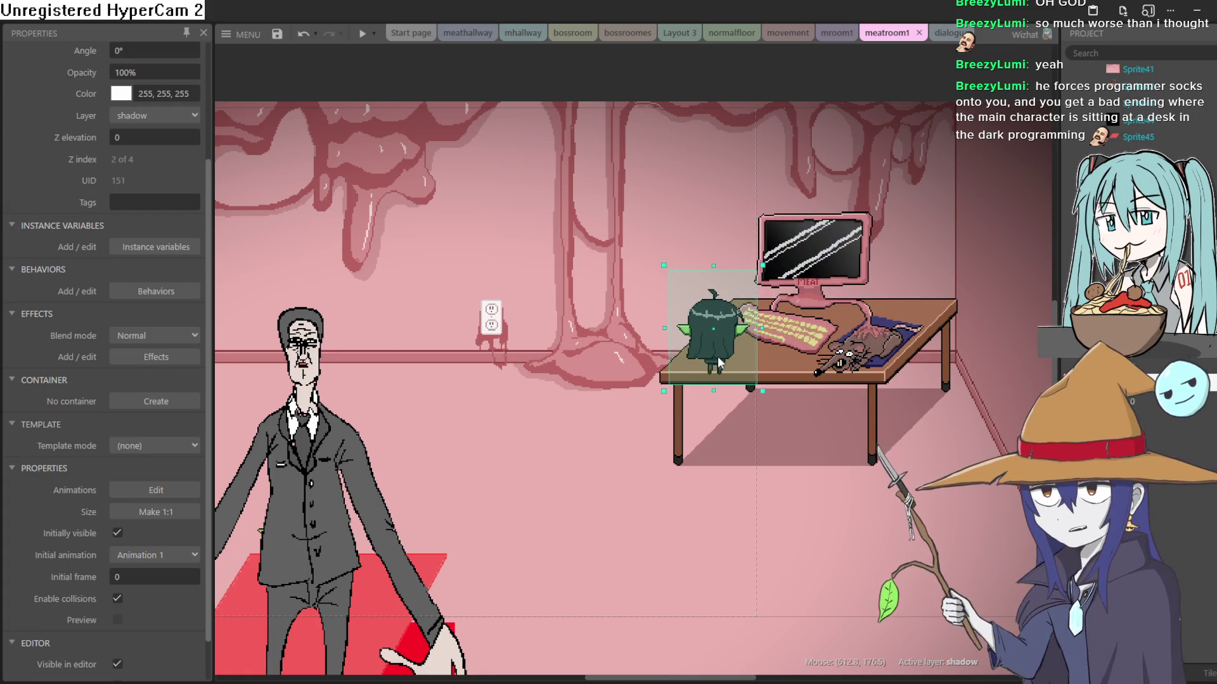
Select the desk and computer sprite and pan the view to frame the whole room
left_click(830, 279)
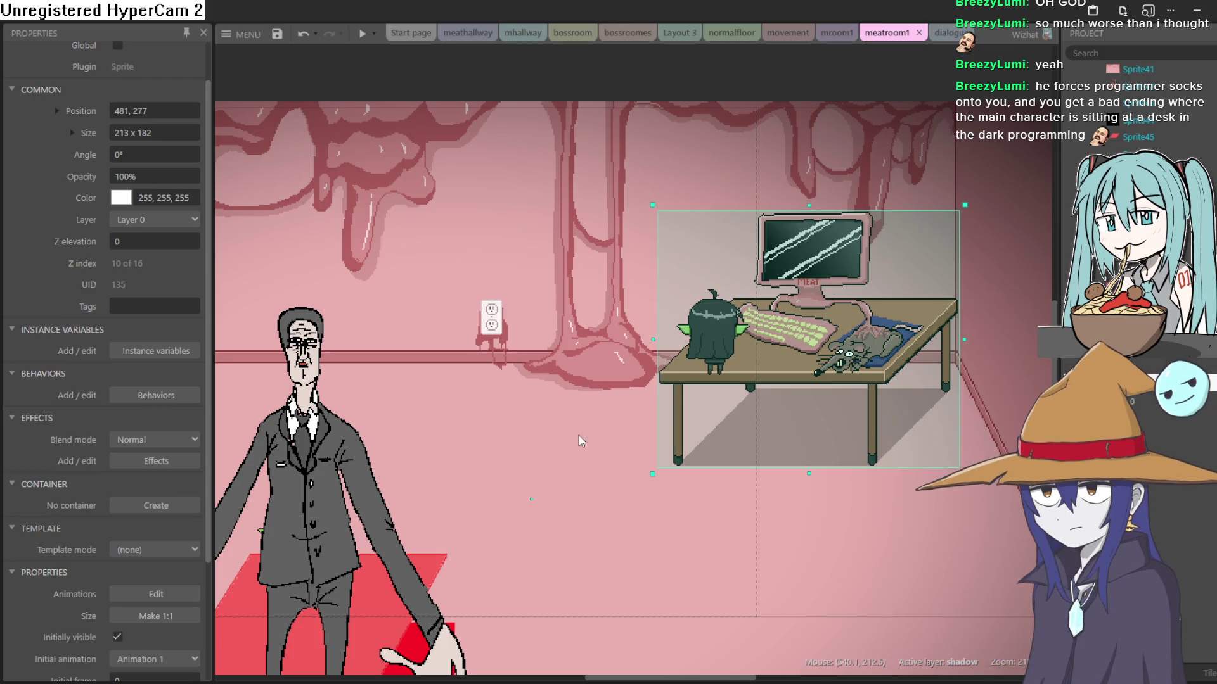
scroll(568, 420, "down", 3)
mouse_move(567, 418)
left_mouse_down()
mouse_move(637, 463)
mouse_move(743, 563)
mouse_move(622, 347)
mouse_move(704, 345)
mouse_move(709, 335)
mouse_move(683, 371)
left_mouse_up()
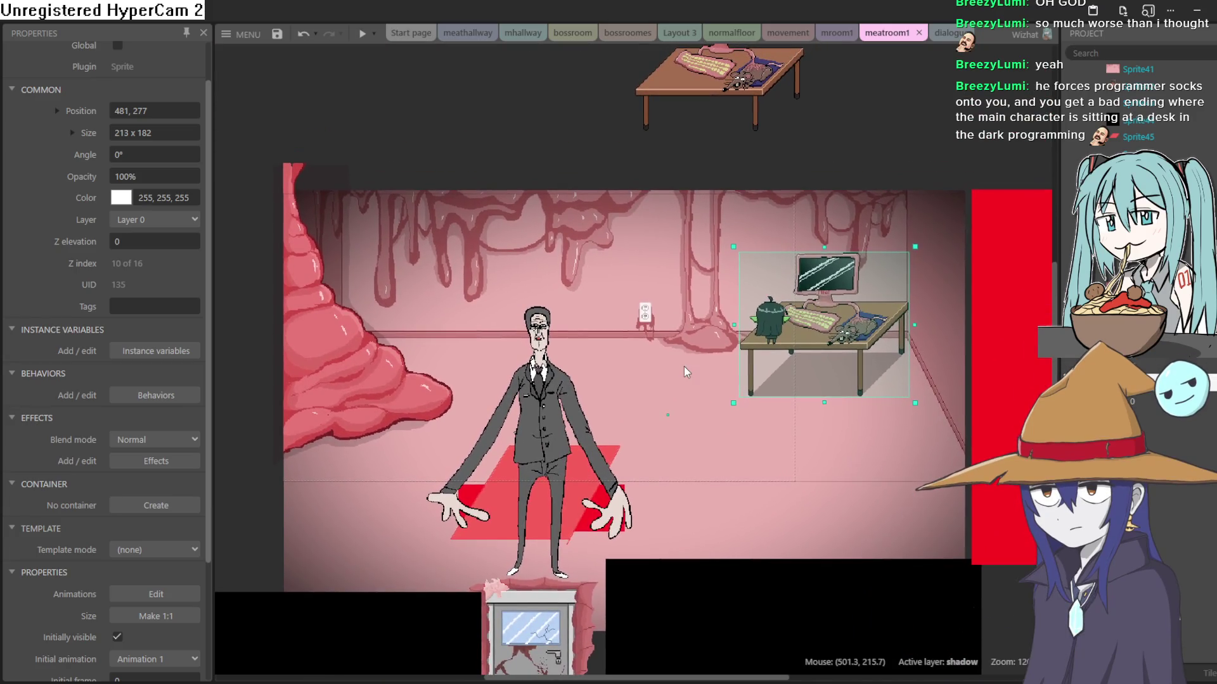
mouse_move(657, 314)
left_mouse_down()
mouse_move(678, 288)
mouse_move(682, 309)
mouse_move(661, 299)
left_mouse_up()
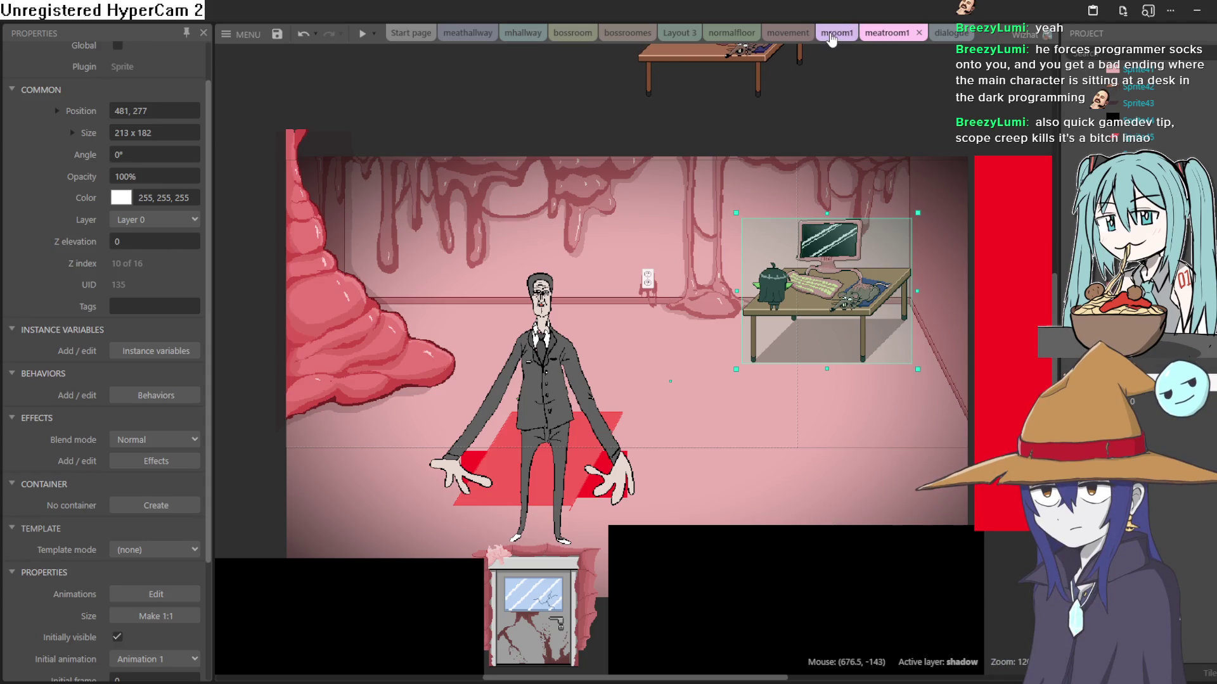
left_click(469, 33)
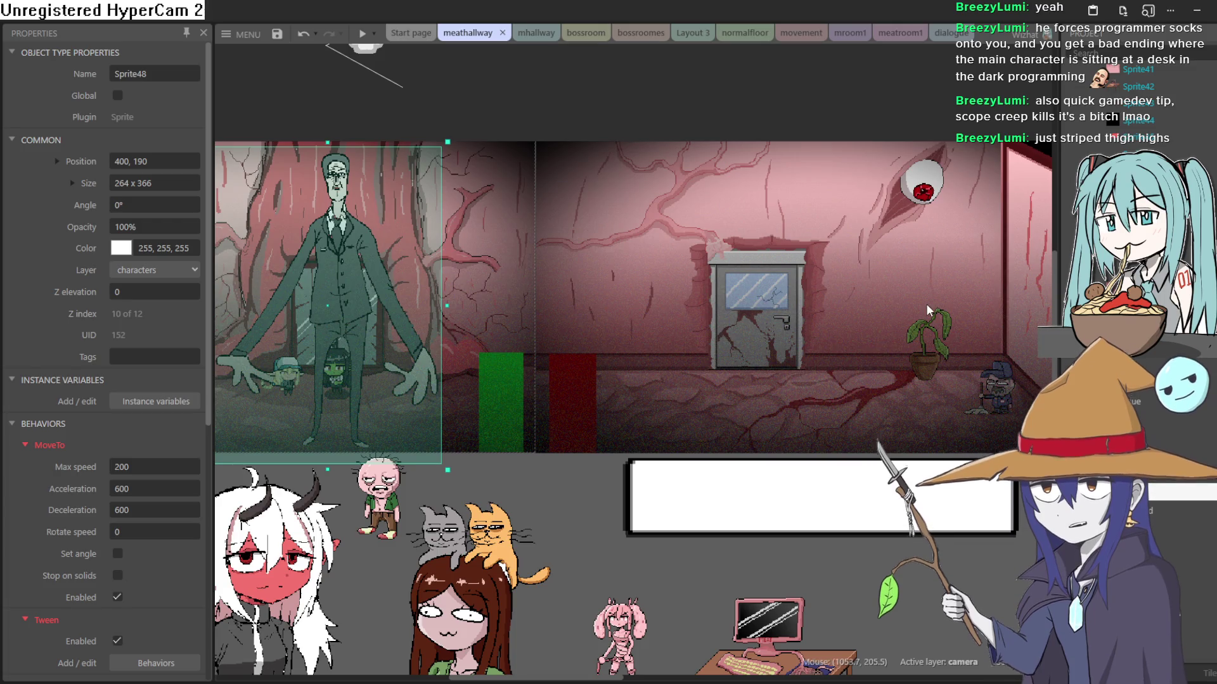
scroll(925, 303, "down", 3)
scroll(933, 256, "up", 3)
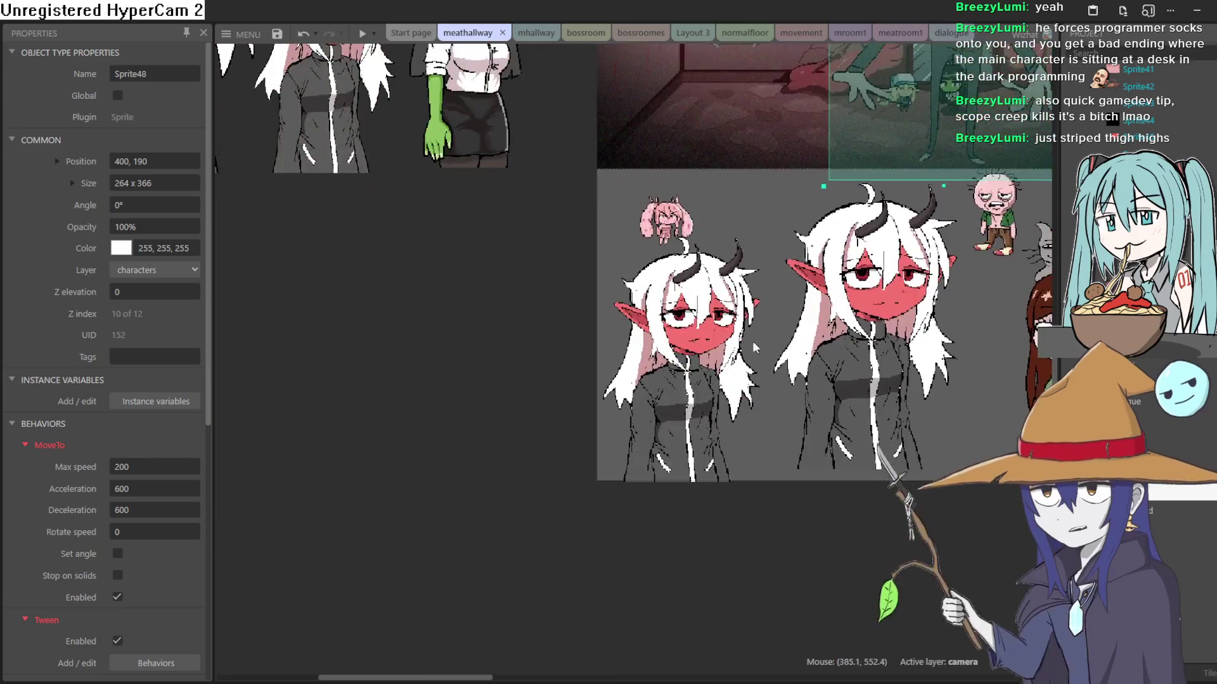
scroll(753, 347, "up", 5)
left_click(637, 317)
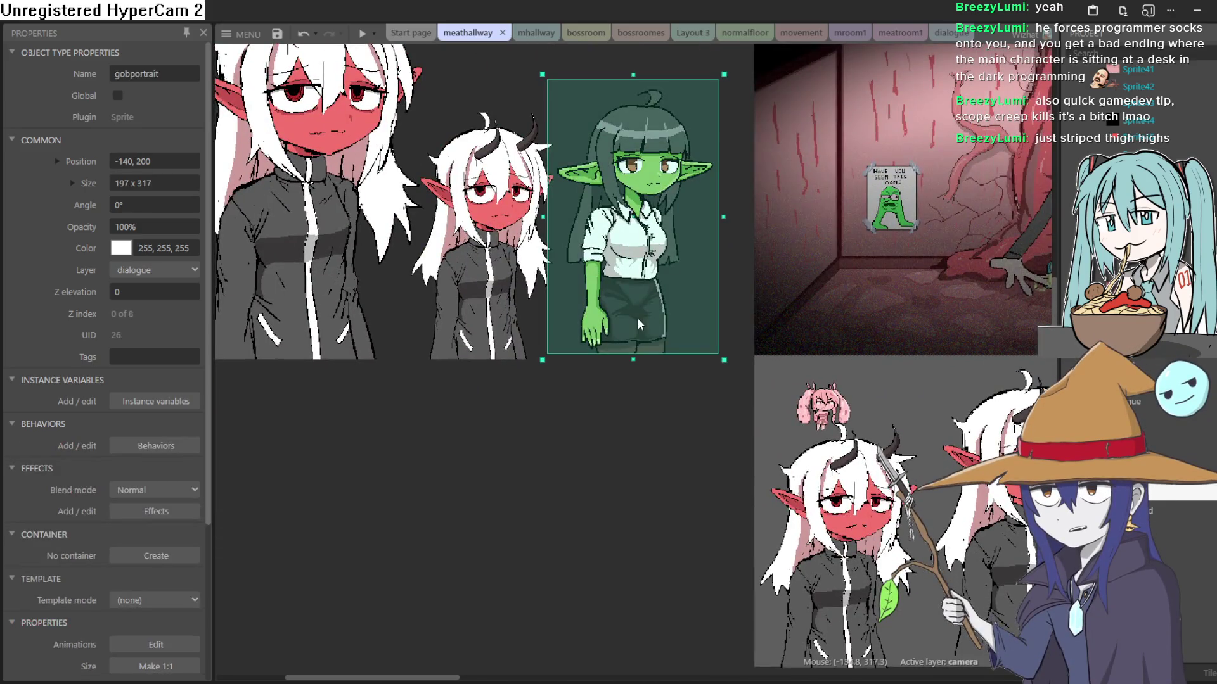
scroll(639, 321, "up", 3)
scroll(638, 320, "up", 6)
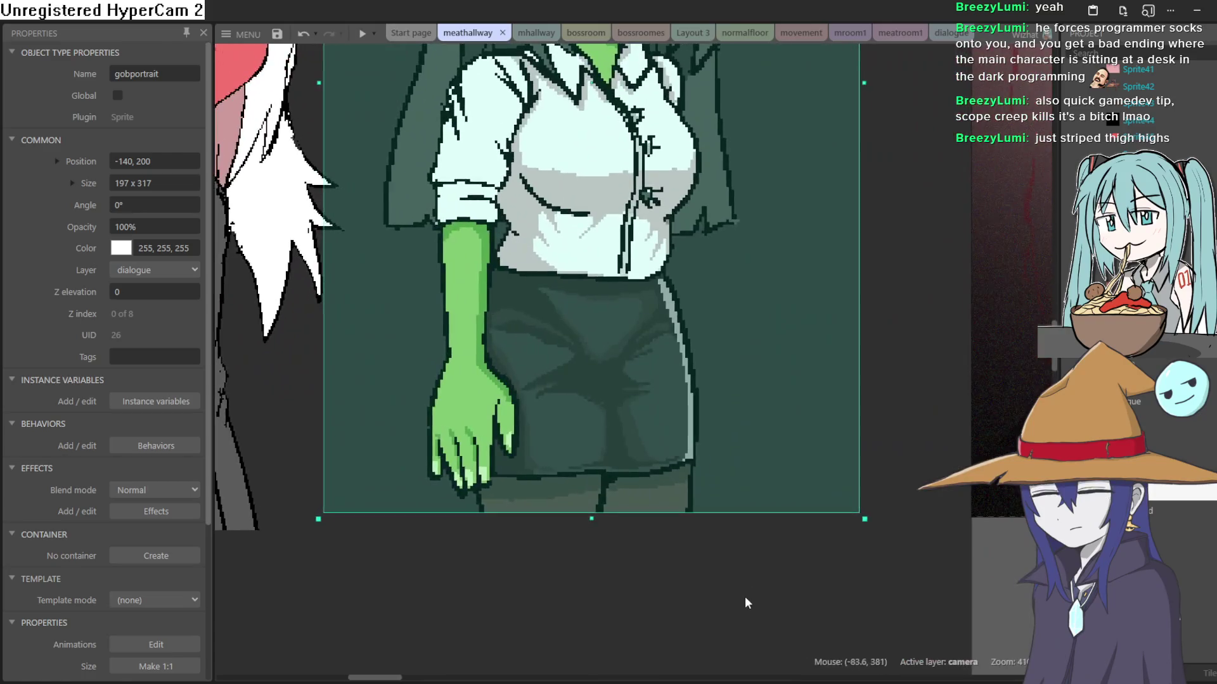
scroll(745, 602, "down", 2)
left_click(729, 541)
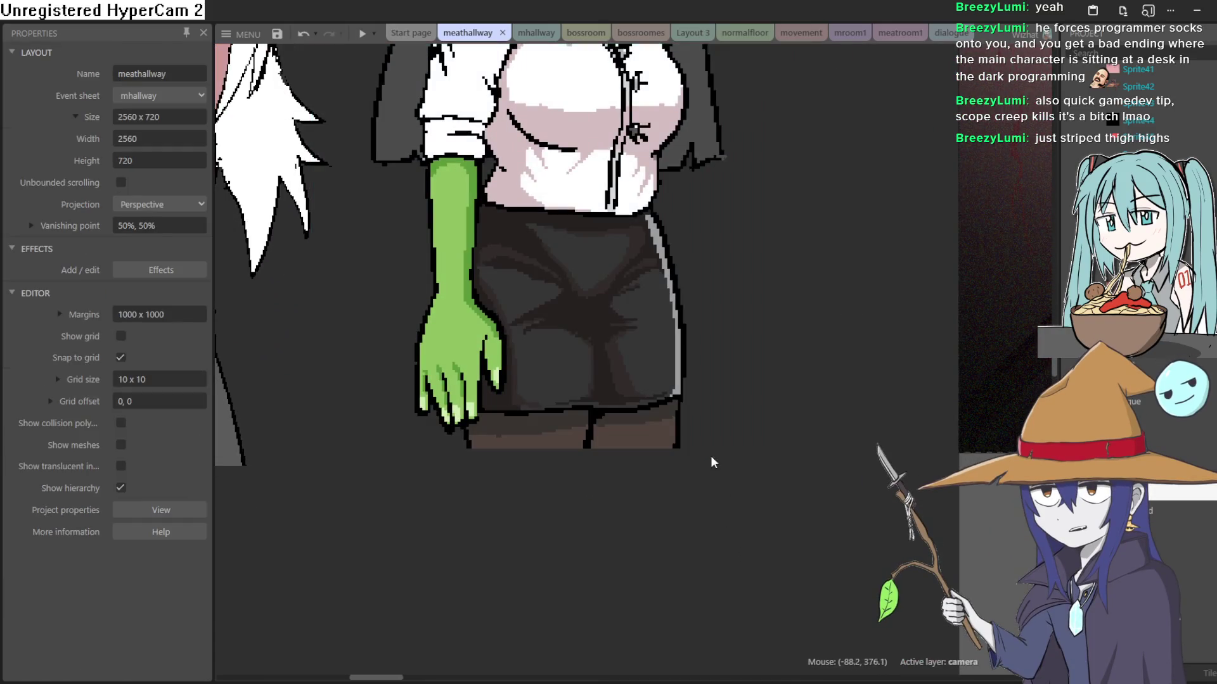
scroll(714, 469, "down", 3)
scroll(709, 442, "down", 4)
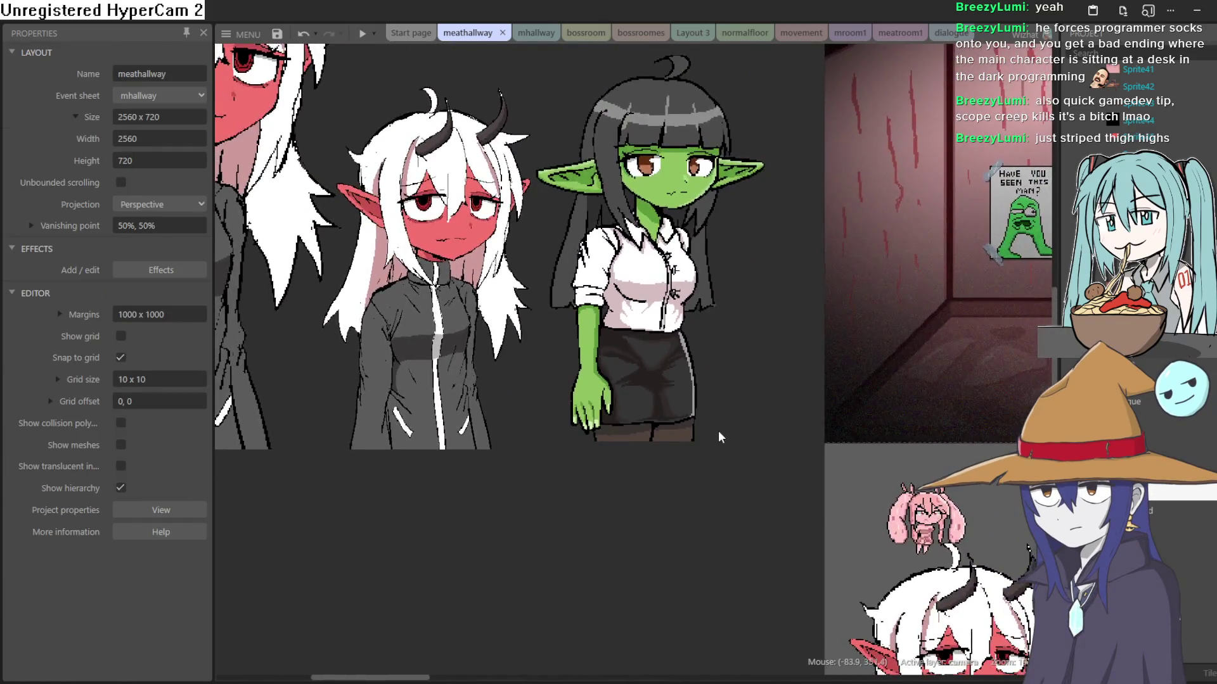
scroll(735, 521, "down", 2)
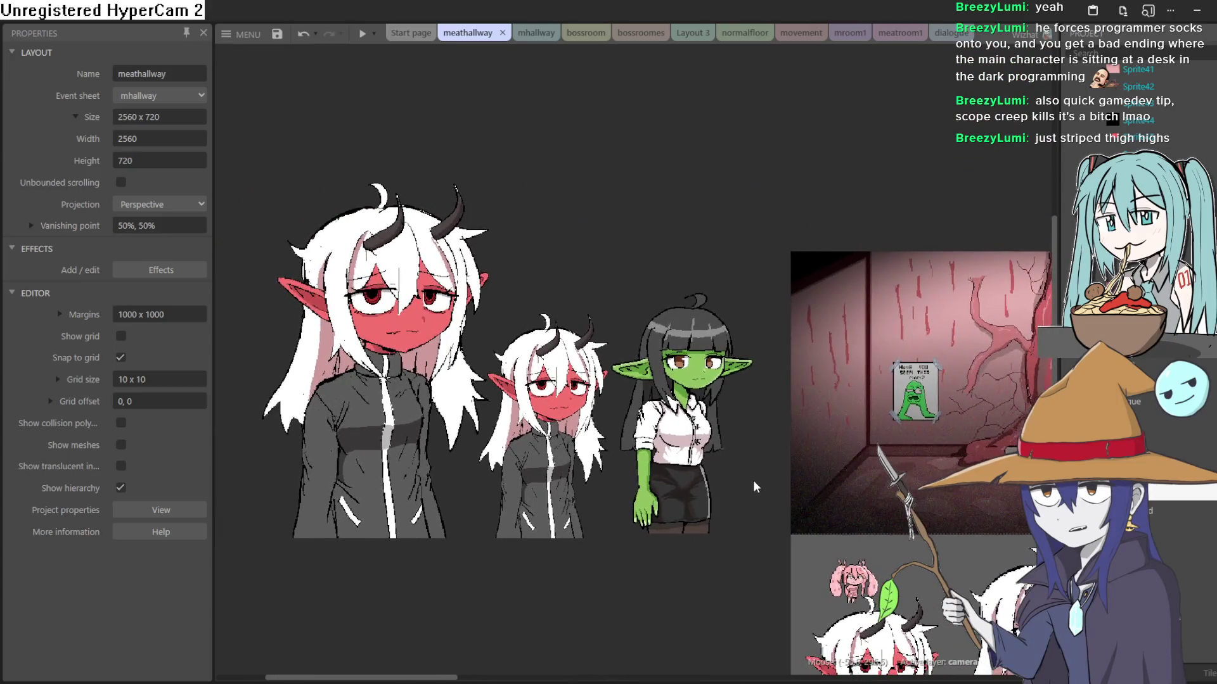
scroll(622, 492, "down", 2)
scroll(796, 470, "right", 5)
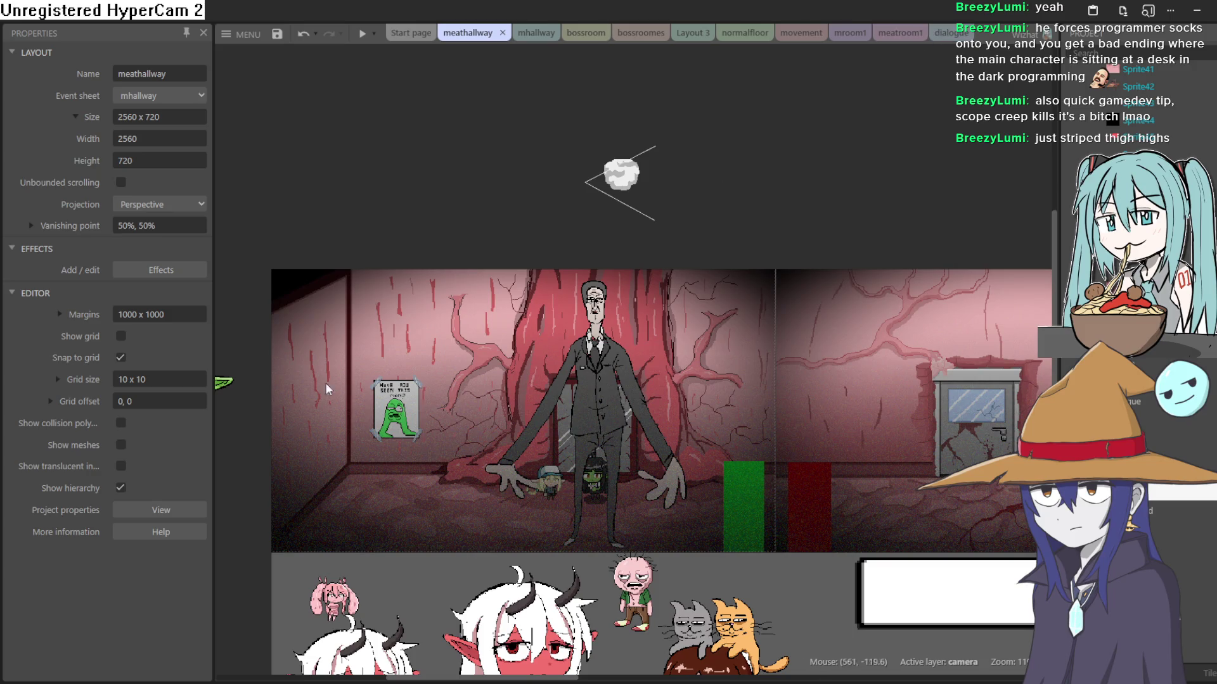
left_click_drag(270, 460, 565, 389)
scroll(666, 380, "right", 3)
scroll(754, 372, "down", 1)
scroll(701, 435, "right", 3)
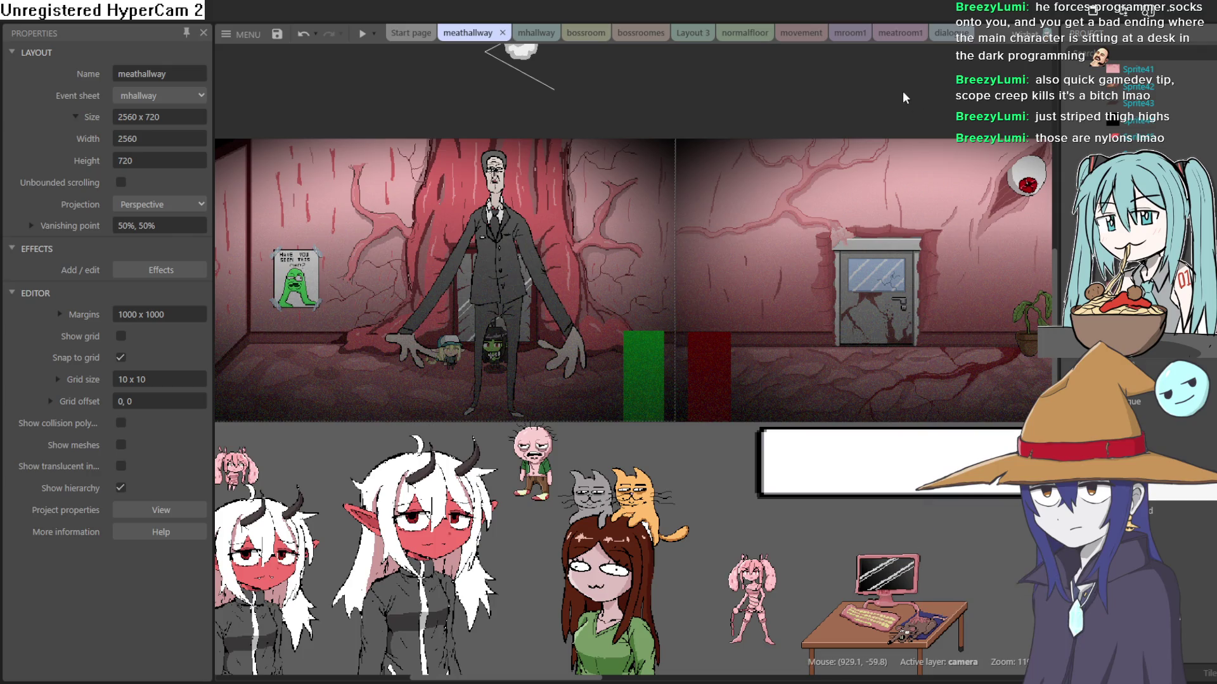
left_click_drag(903, 97, 904, 142)
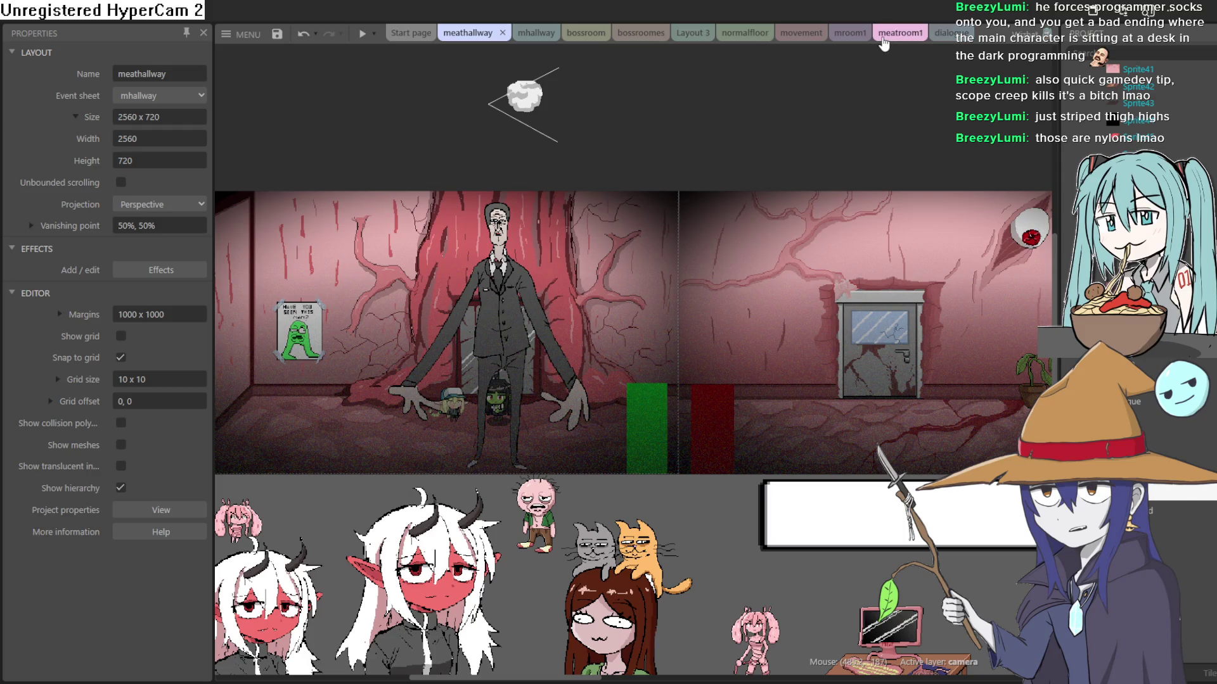
mouse_move(726, 127)
left_mouse_down()
mouse_move(716, 146)
mouse_move(606, 155)
mouse_move(661, 166)
left_mouse_up()
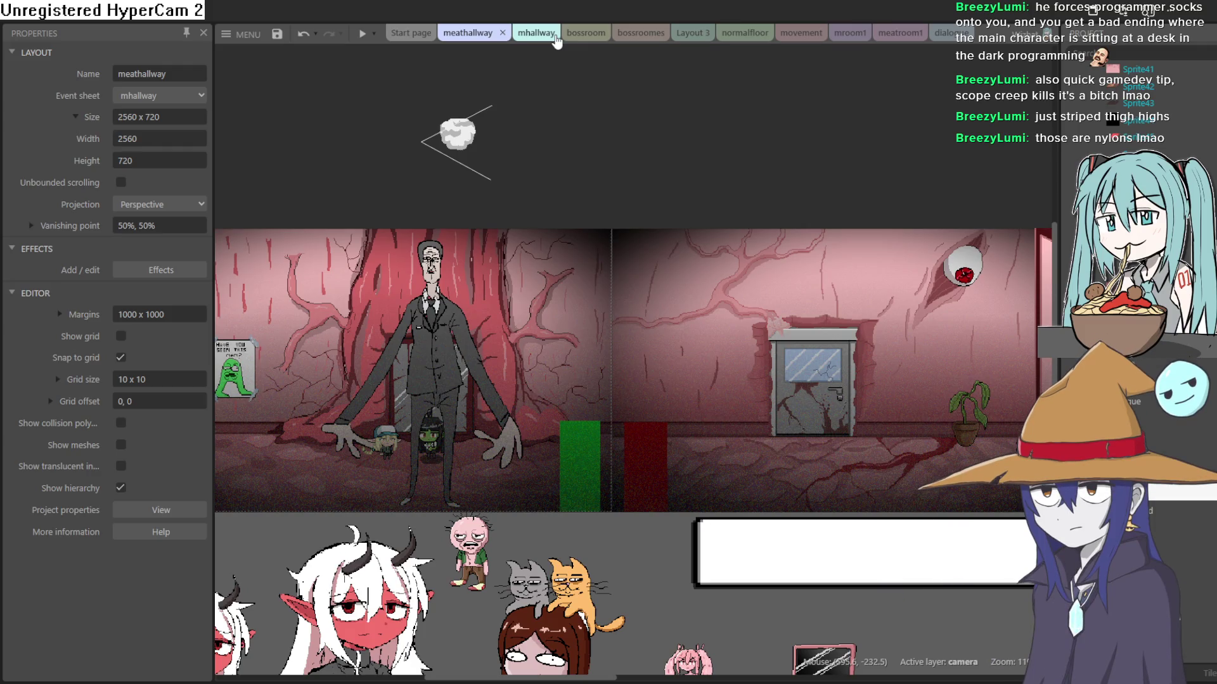
left_click_drag(334, 402, 807, 342)
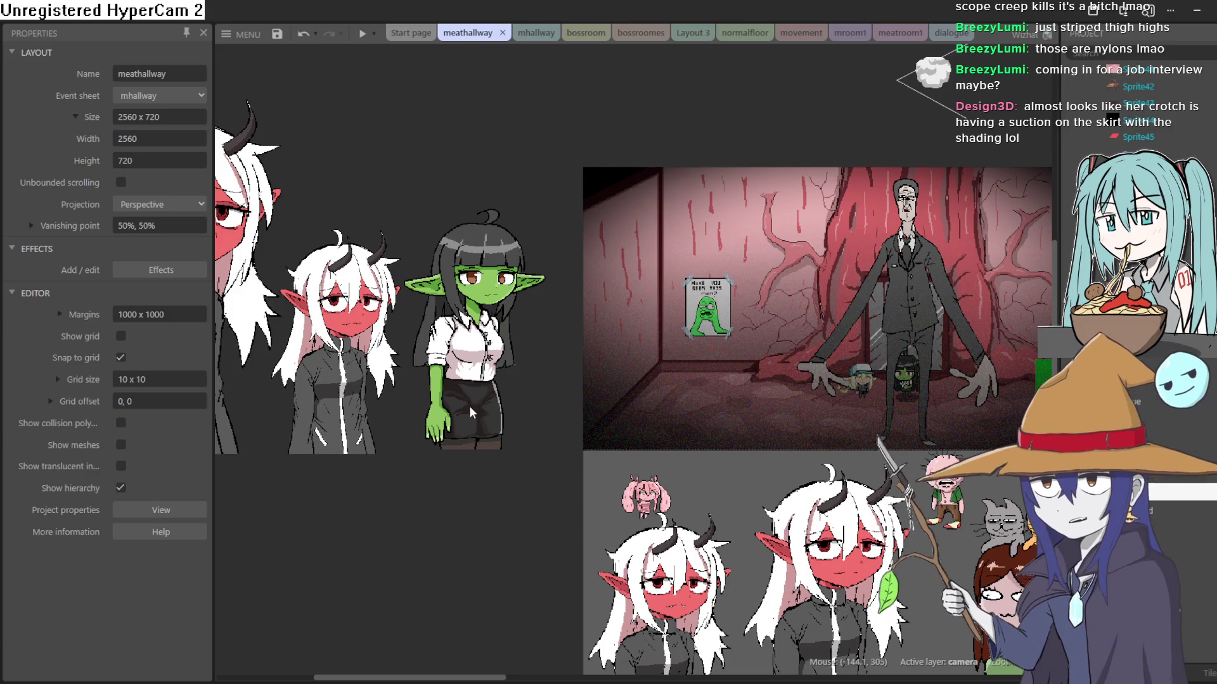
scroll(482, 399, "down", 1)
scroll(485, 393, "up", 6)
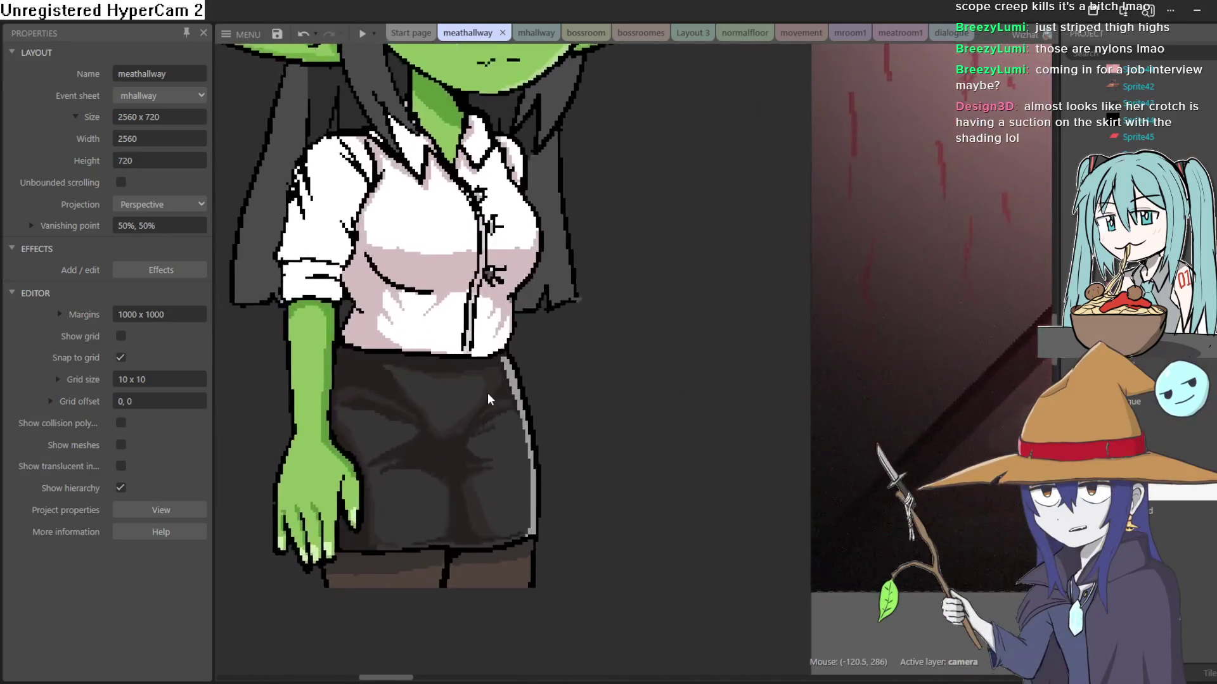
scroll(492, 406, "down", 3)
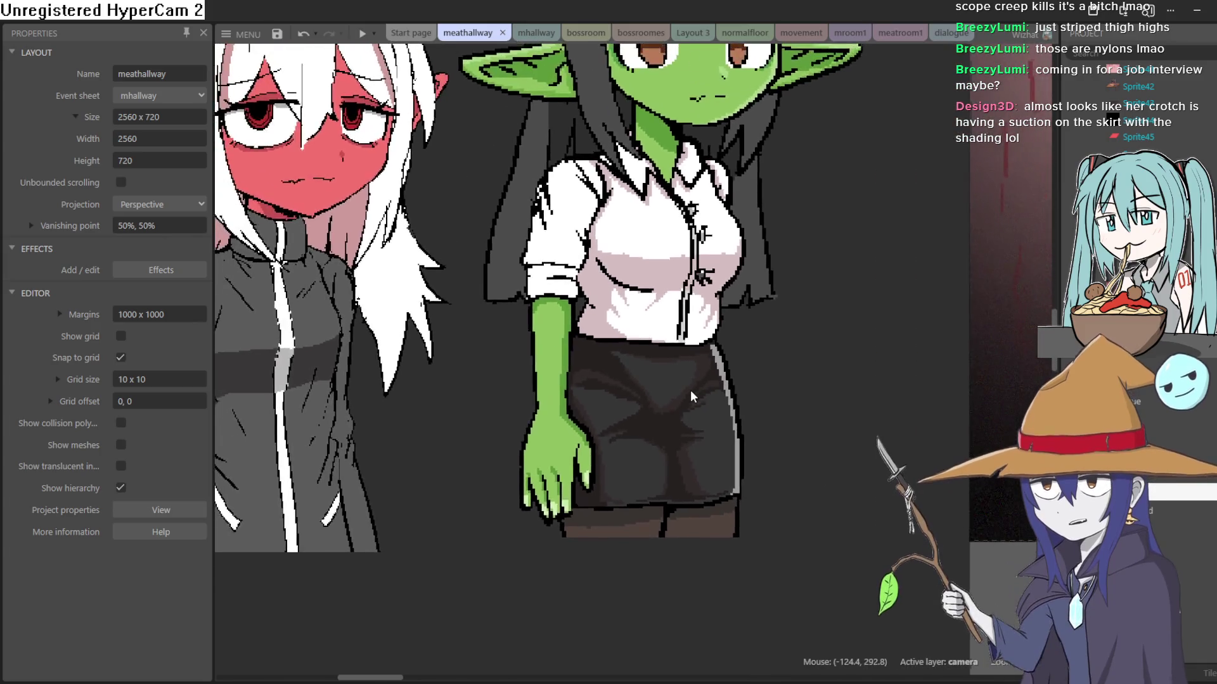
scroll(690, 398, "up", 2)
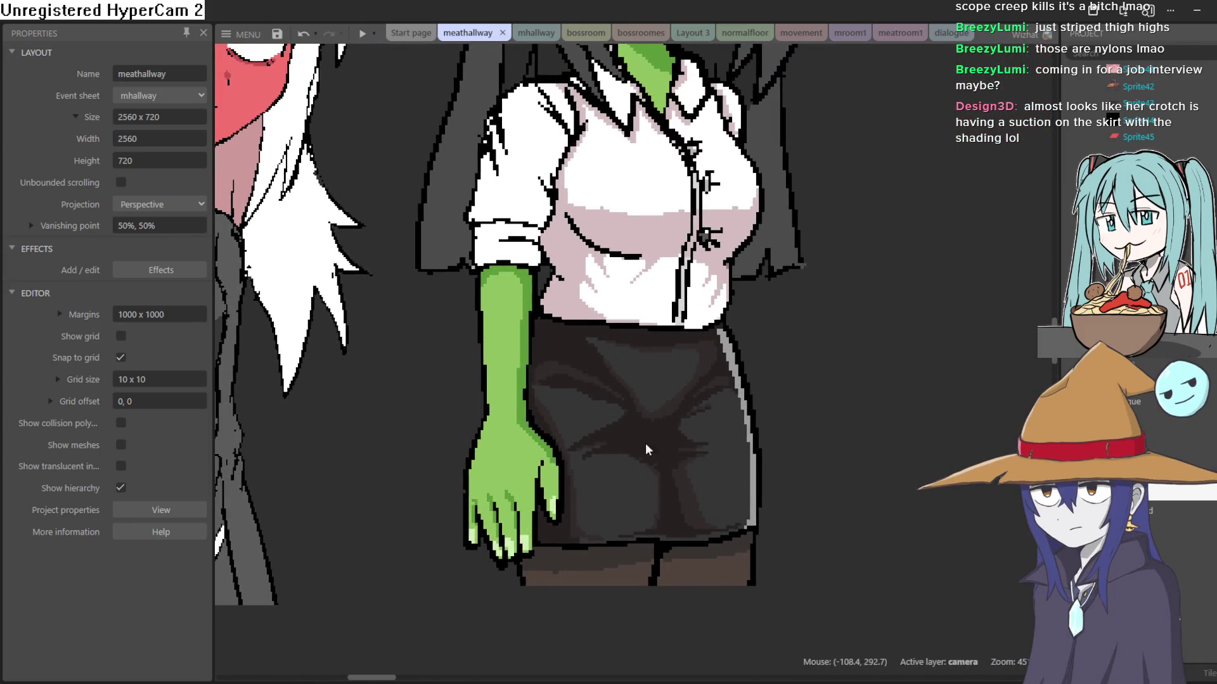
scroll(832, 360, "down", 3)
scroll(820, 361, "up", 2)
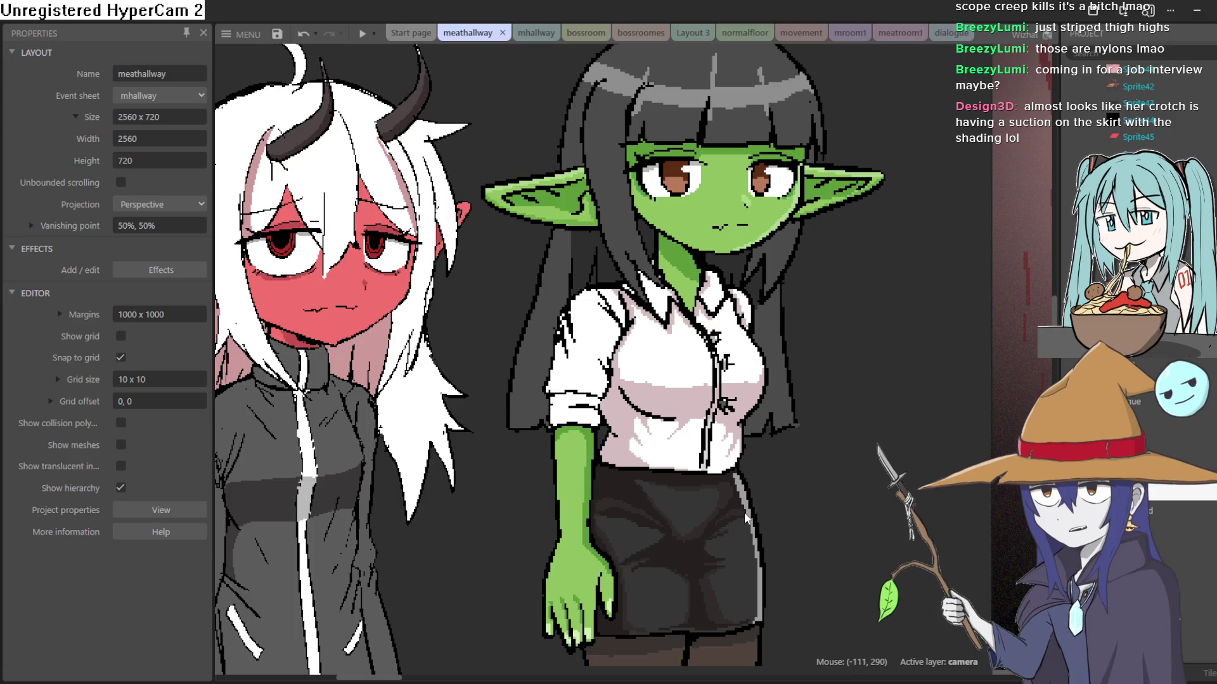
scroll(744, 518, "down", 1)
scroll(709, 538, "up", 1)
scroll(723, 526, "down", 3)
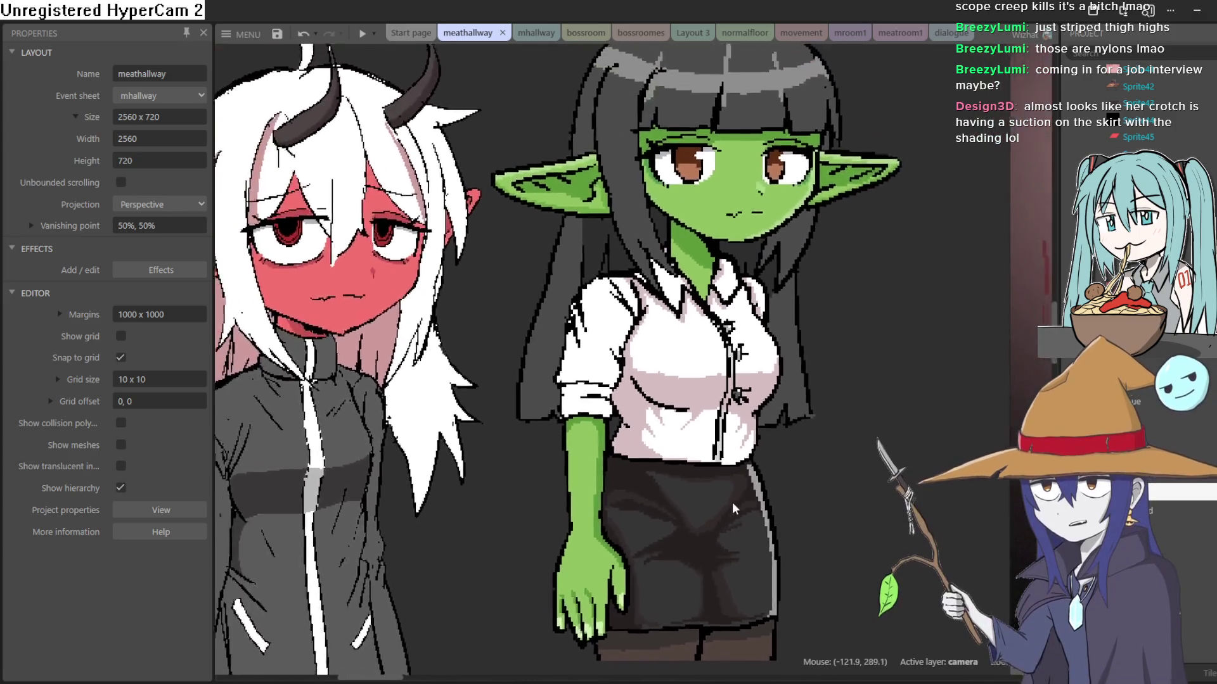
scroll(748, 513, "down", 3)
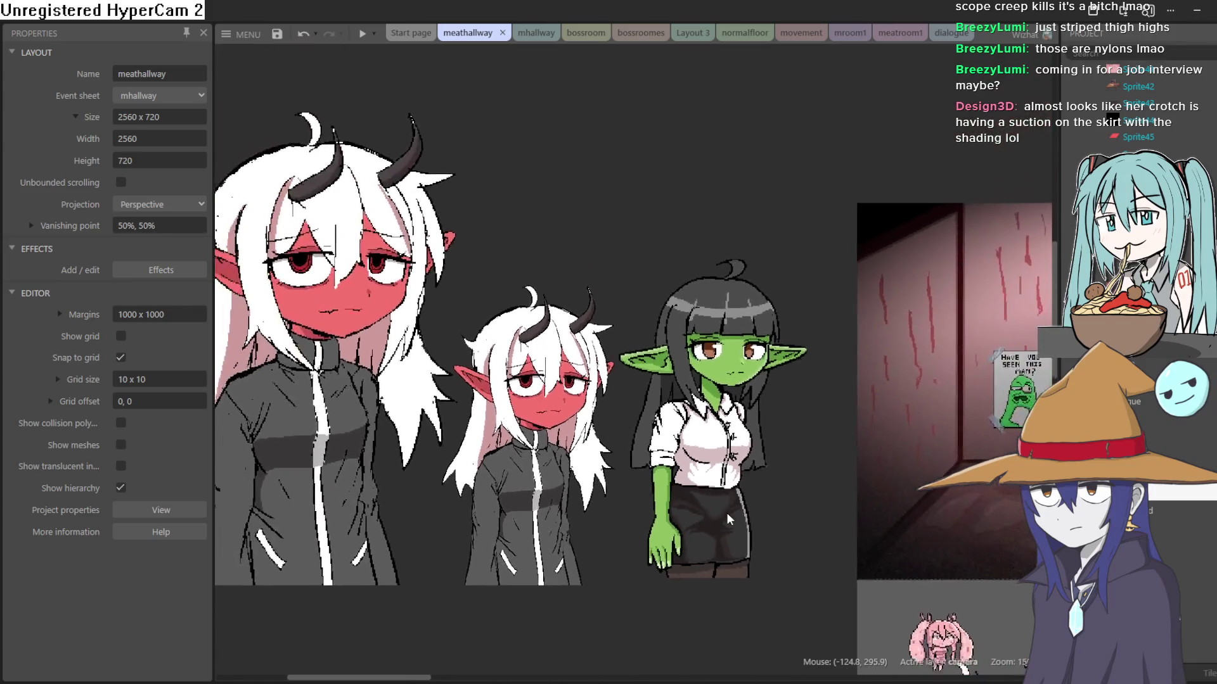
scroll(772, 505, "right", 5)
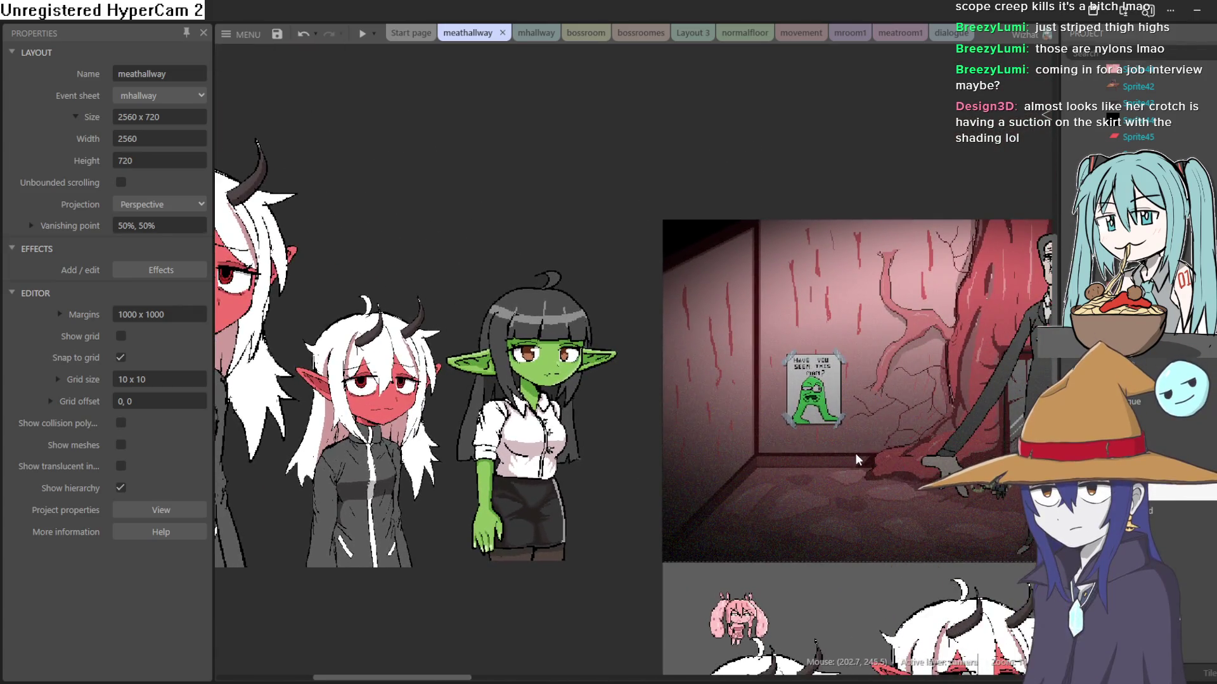
scroll(699, 530, "left", 5)
scroll(697, 532, "right", 5)
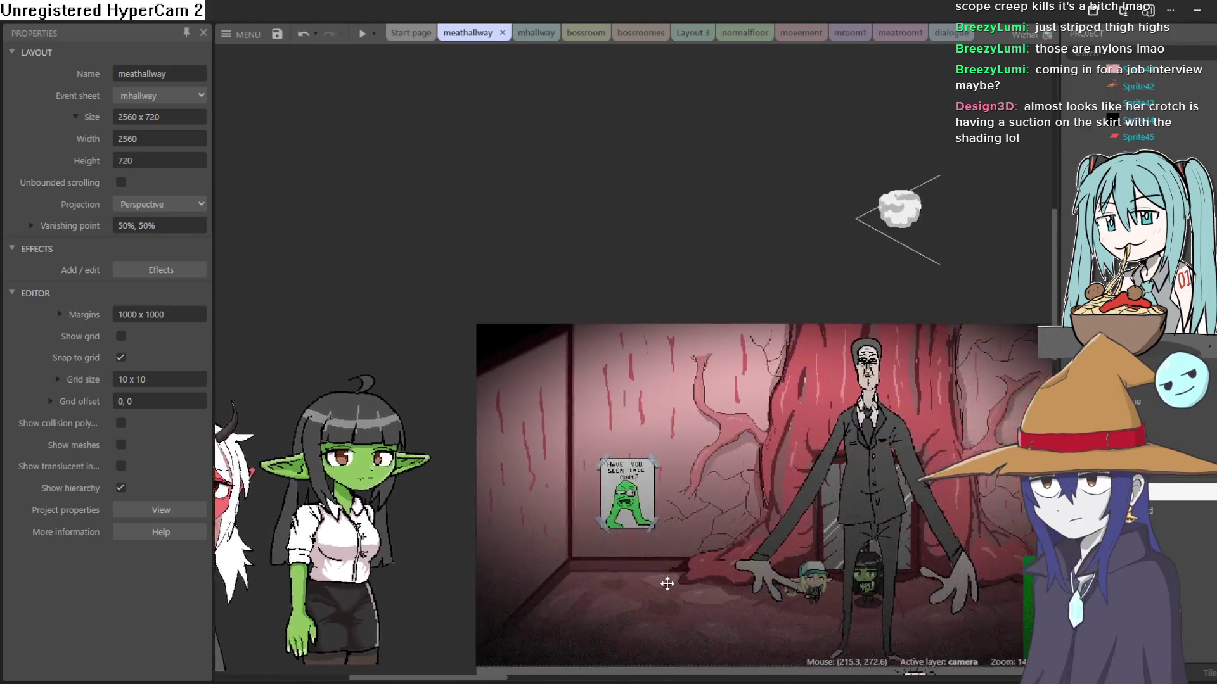
scroll(570, 583, "left", 4)
Nudge Sprite30 up-right to -280, 200 on the dialogue layer
mouse_move(491, 629)
left_mouse_down()
mouse_move(493, 564)
mouse_move(507, 592)
mouse_move(522, 580)
left_mouse_up()
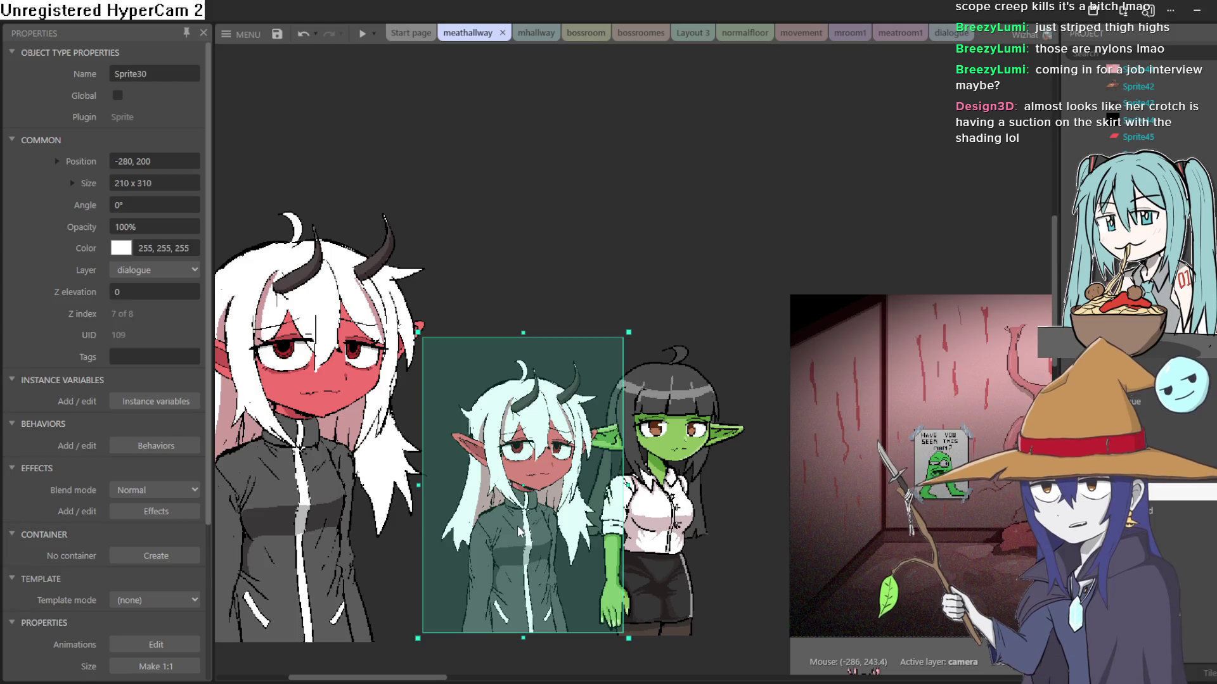
scroll(519, 525, "up", 4)
scroll(518, 519, "down", 5)
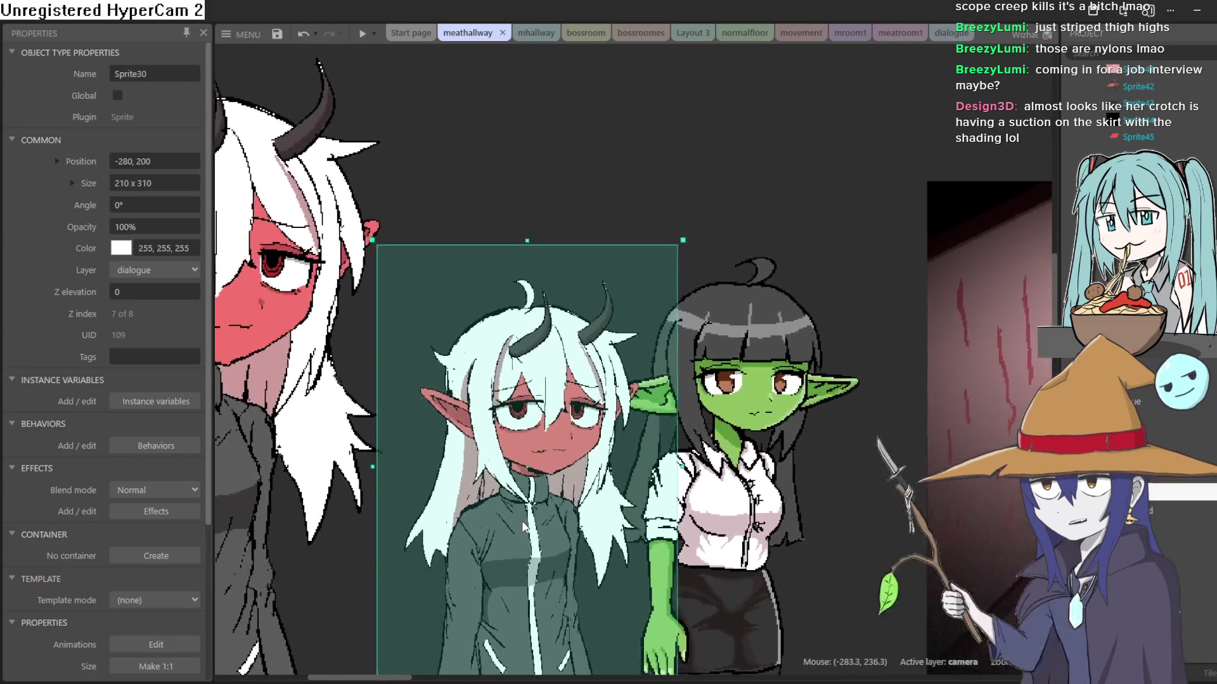
scroll(525, 527, "up", 6)
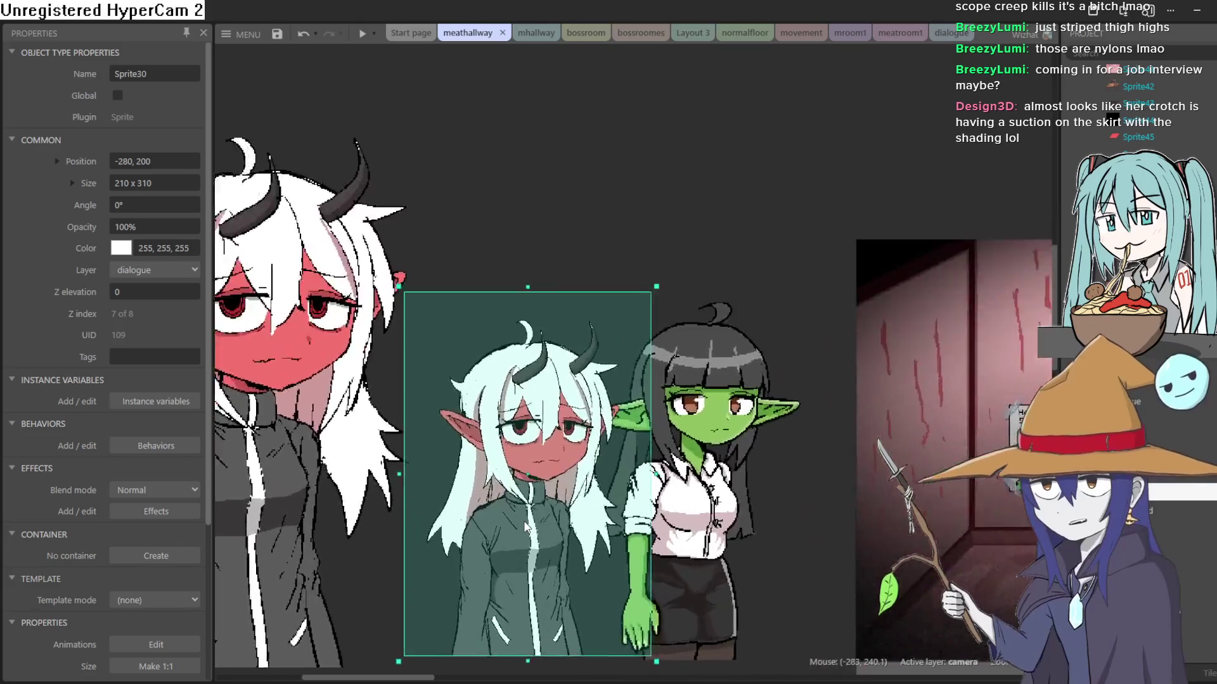
scroll(532, 526, "down", 4)
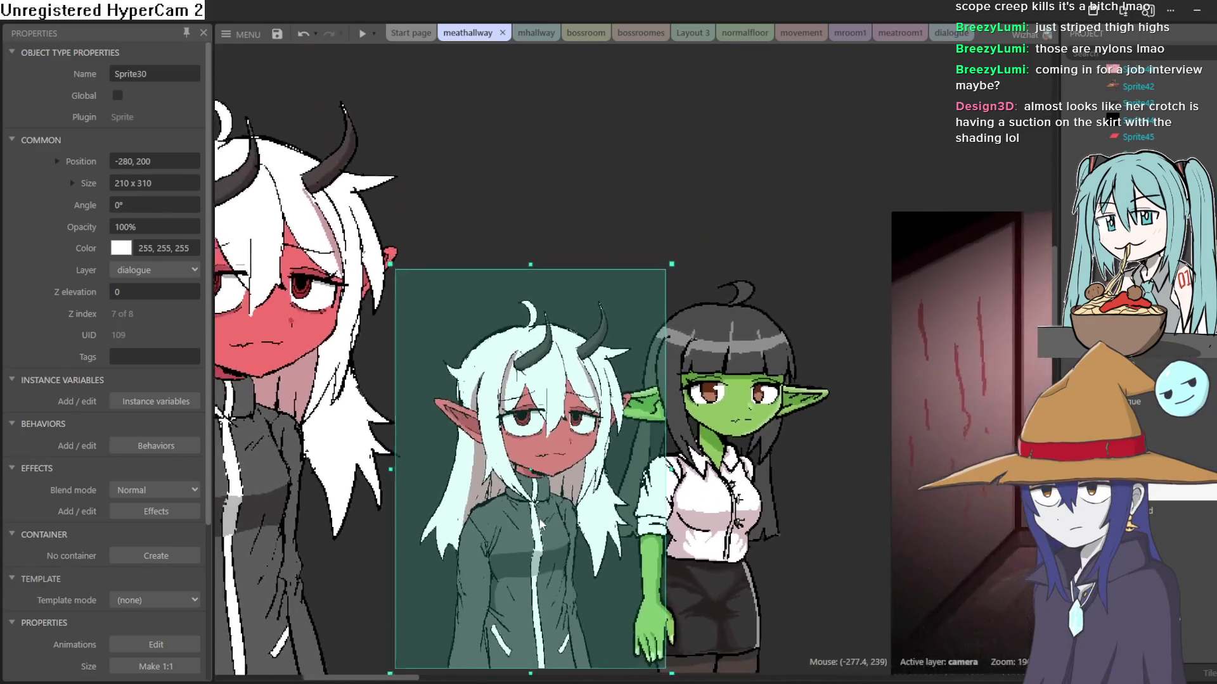
scroll(820, 524, "right", 5)
scroll(645, 454, "down", 3)
scroll(915, 474, "right", 5)
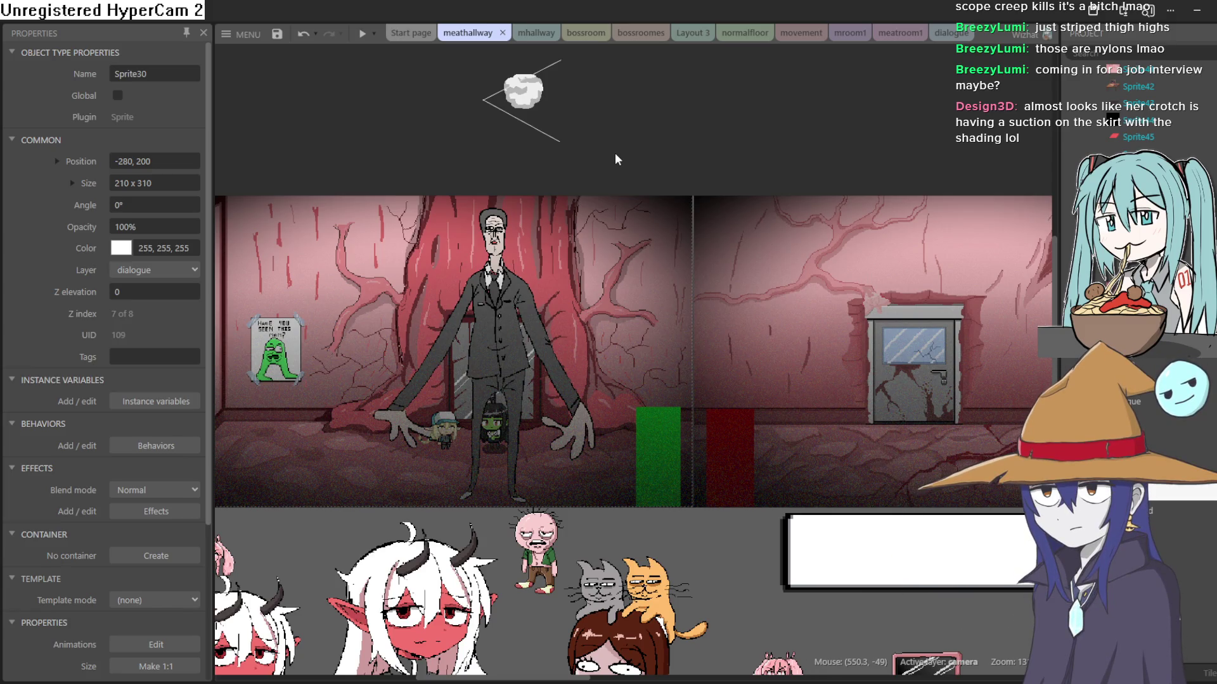
scroll(614, 133, "down", 2)
mouse_move(662, 117)
left_mouse_down()
mouse_move(613, 127)
mouse_move(633, 127)
mouse_move(638, 158)
left_mouse_up()
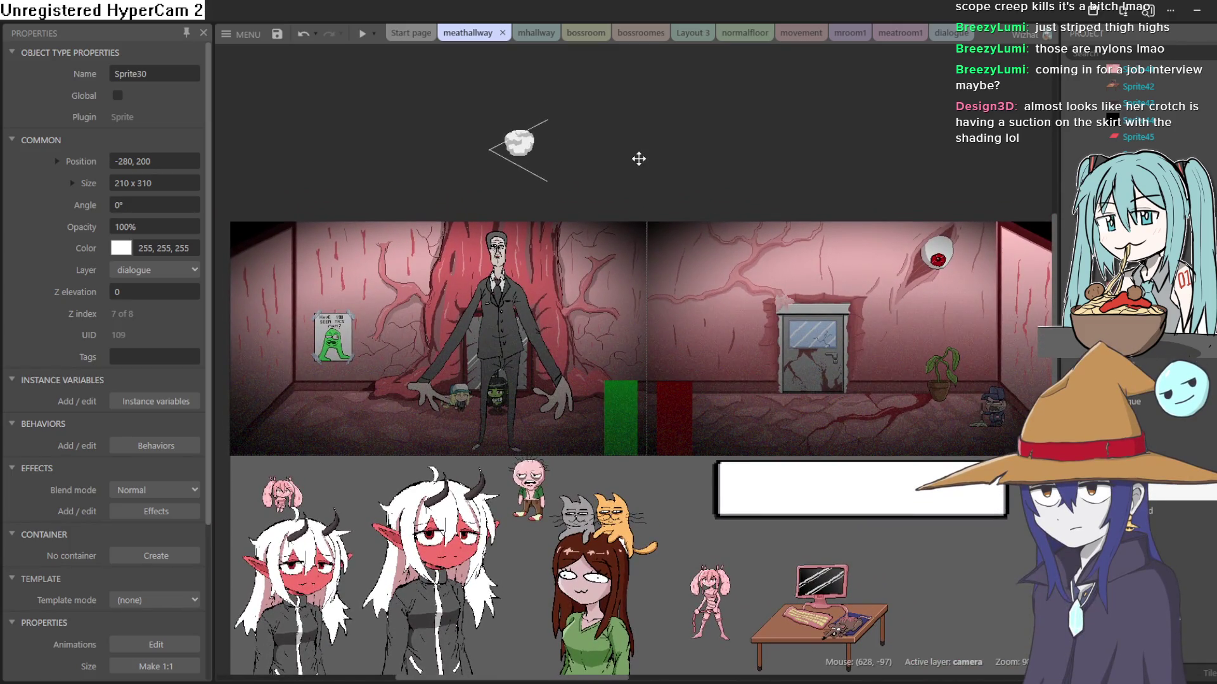
scroll(640, 158, "up", 2)
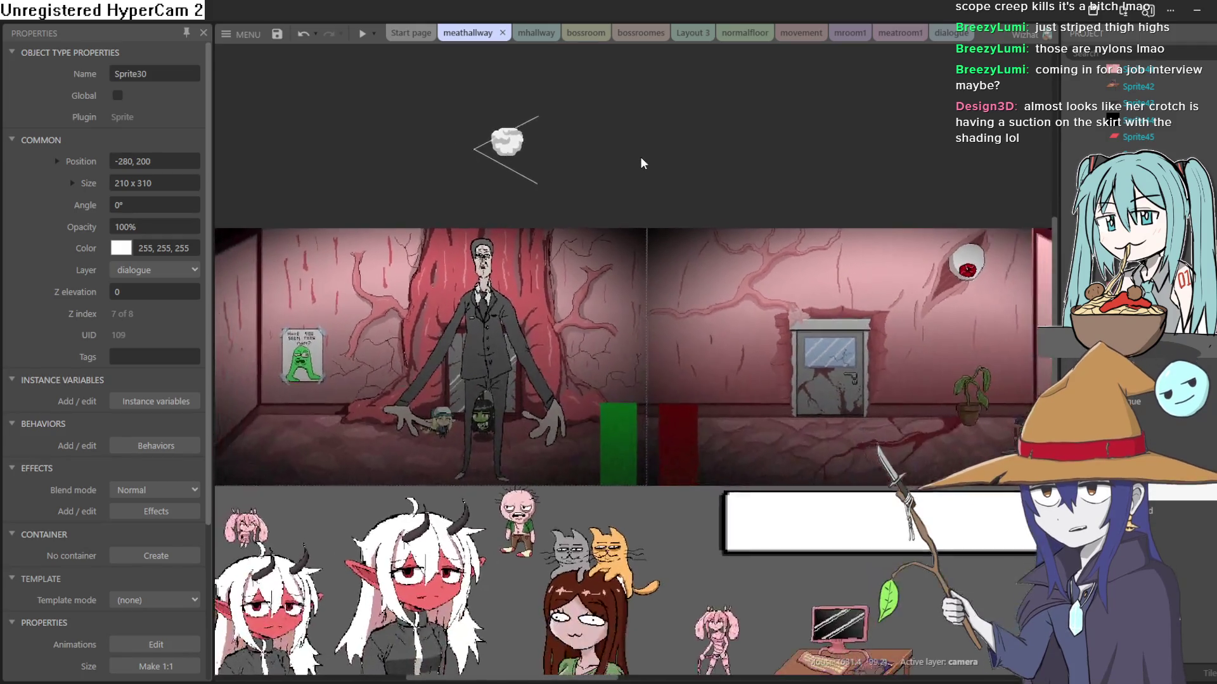
mouse_move(640, 164)
left_mouse_down()
mouse_move(600, 152)
mouse_move(647, 156)
left_mouse_up()
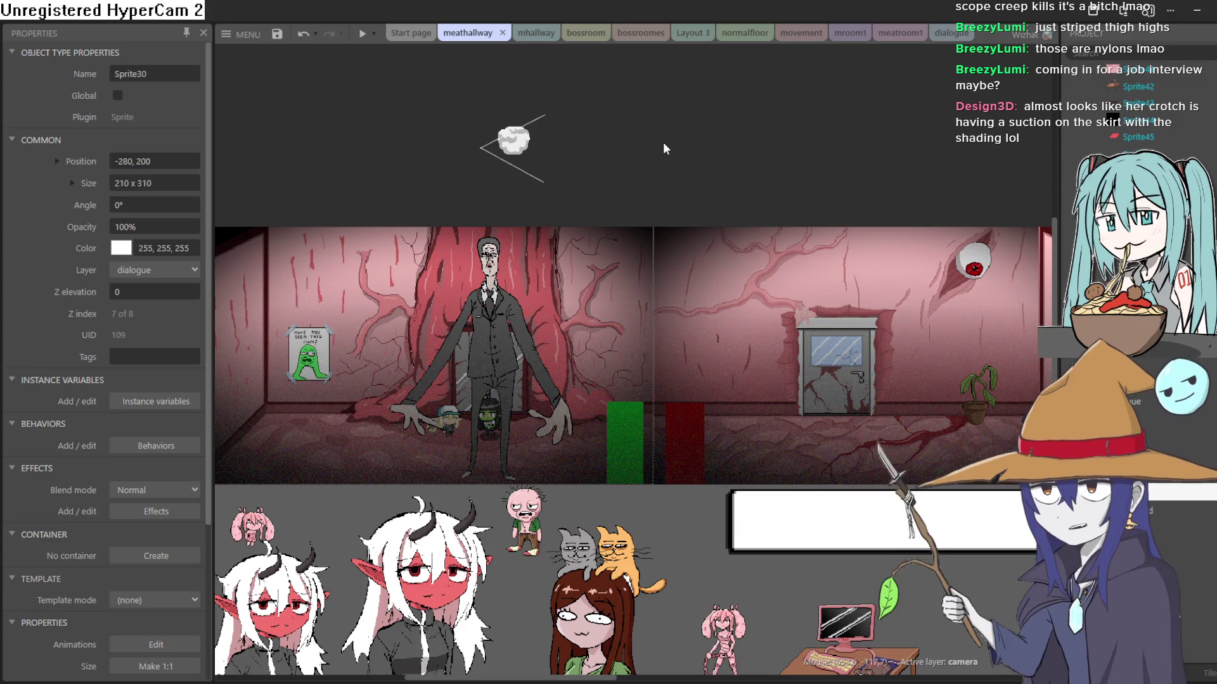
left_click_drag(663, 142, 659, 157)
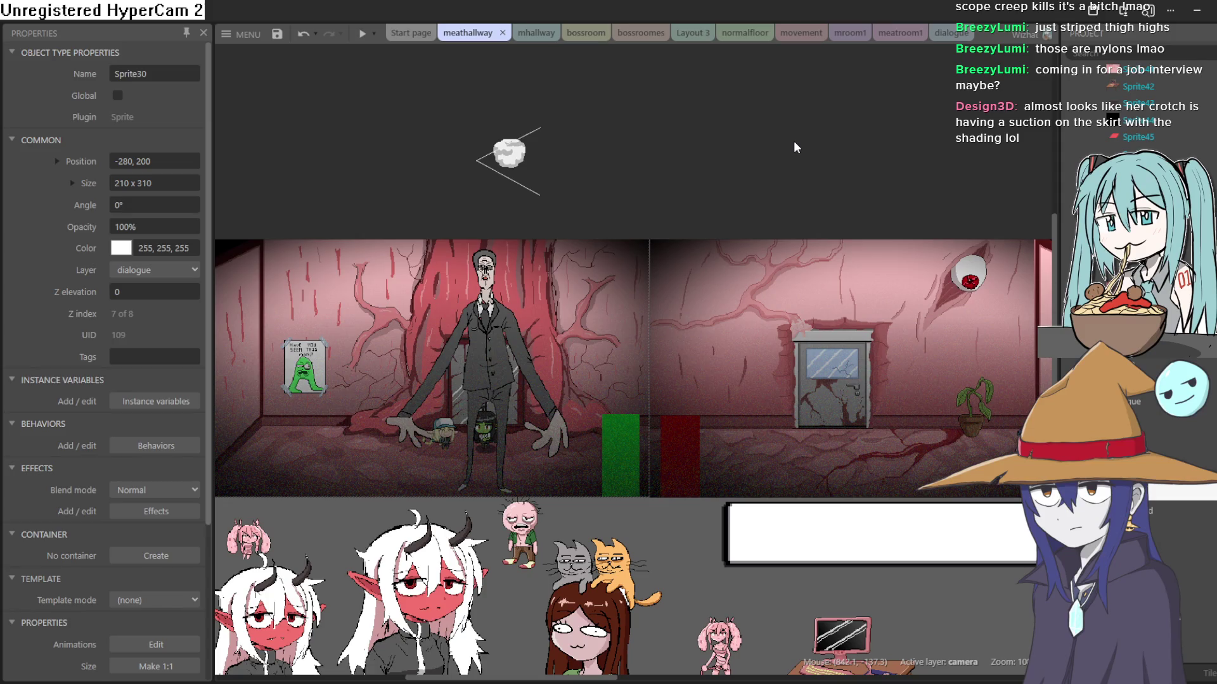
left_click_drag(794, 141, 767, 169)
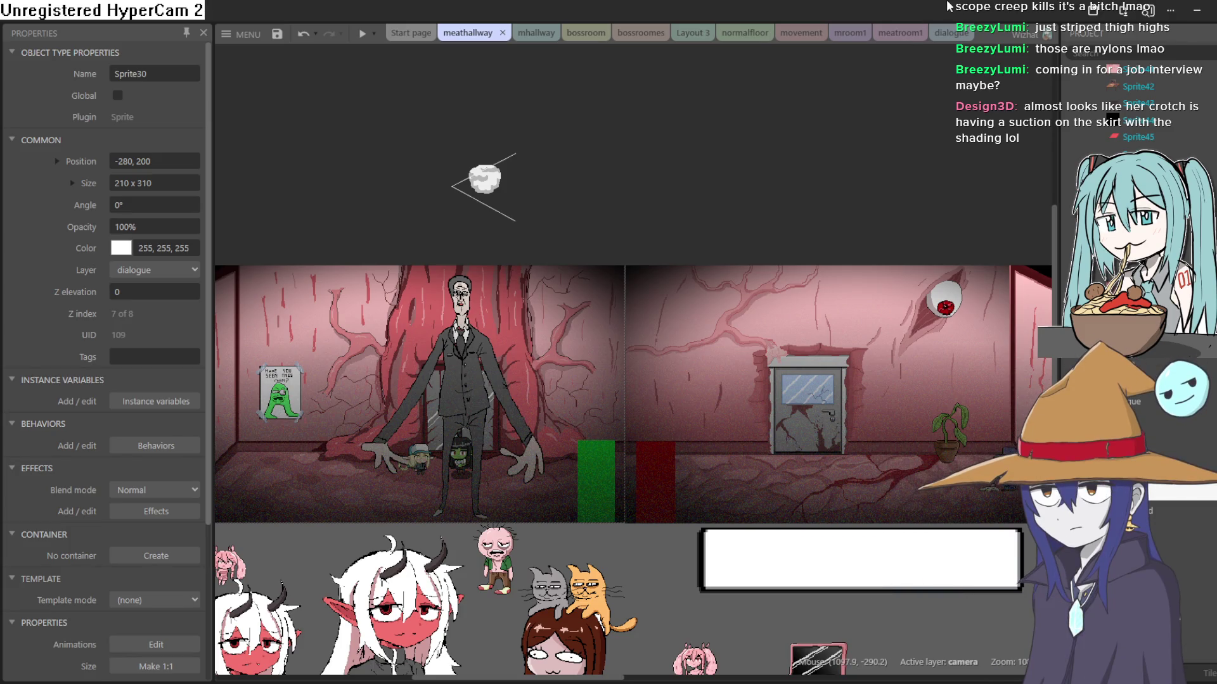
left_click(906, 35)
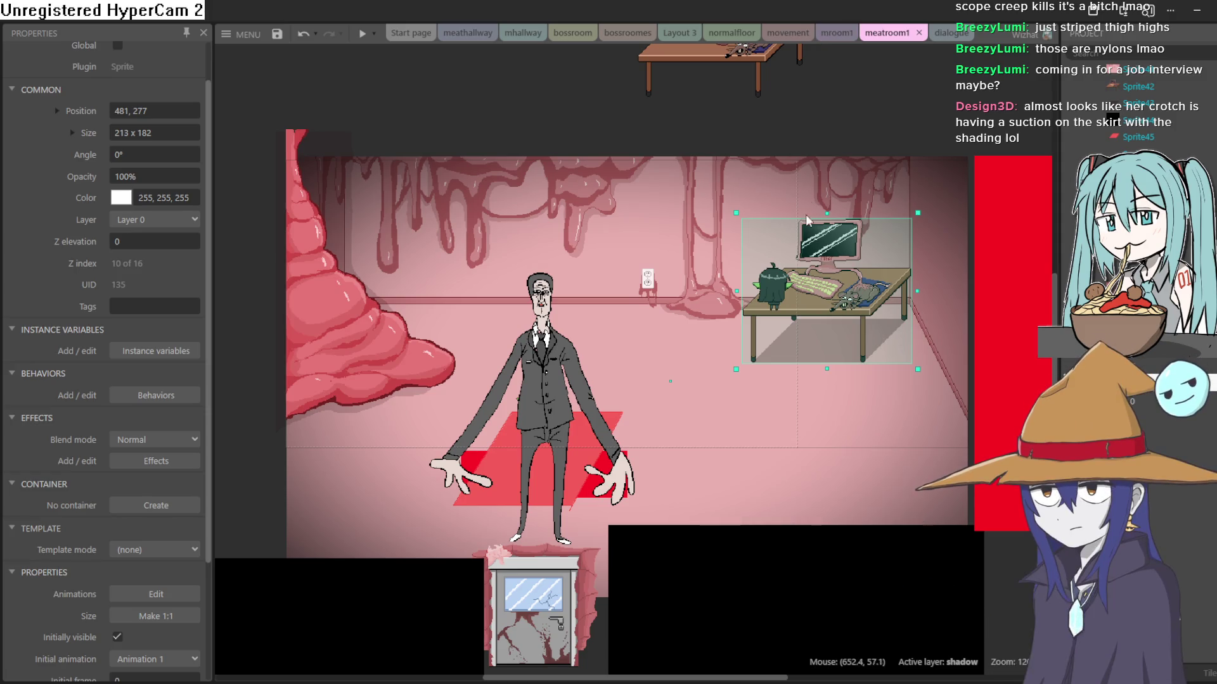
Select the small green plant sprite on the meatroom1 desk
left_click(772, 274)
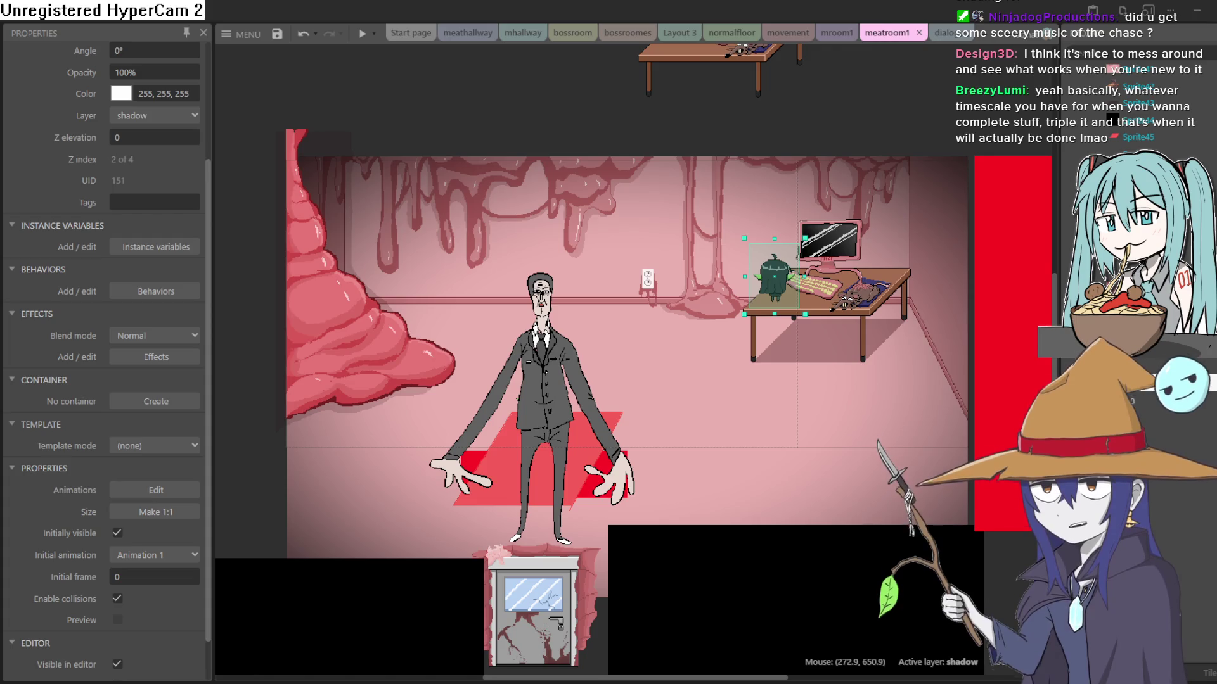
Play the song in BeepBox and raise the instrument's Reverb slider
key("alt+Tab")
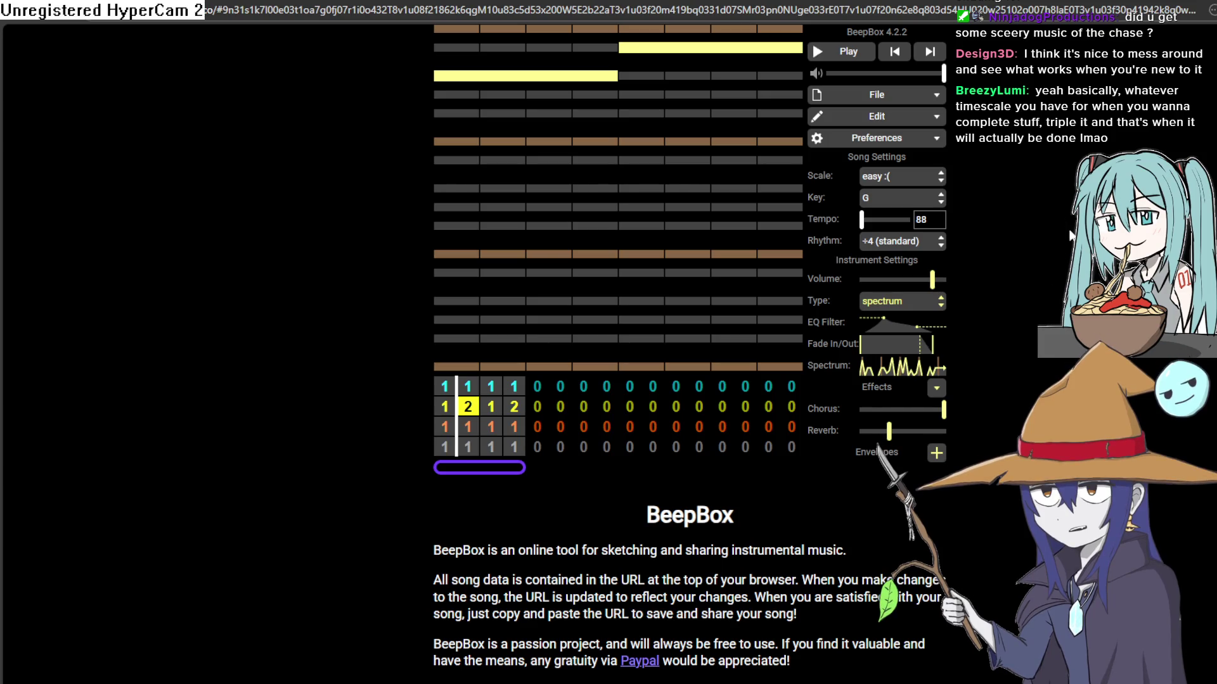
left_click(835, 57)
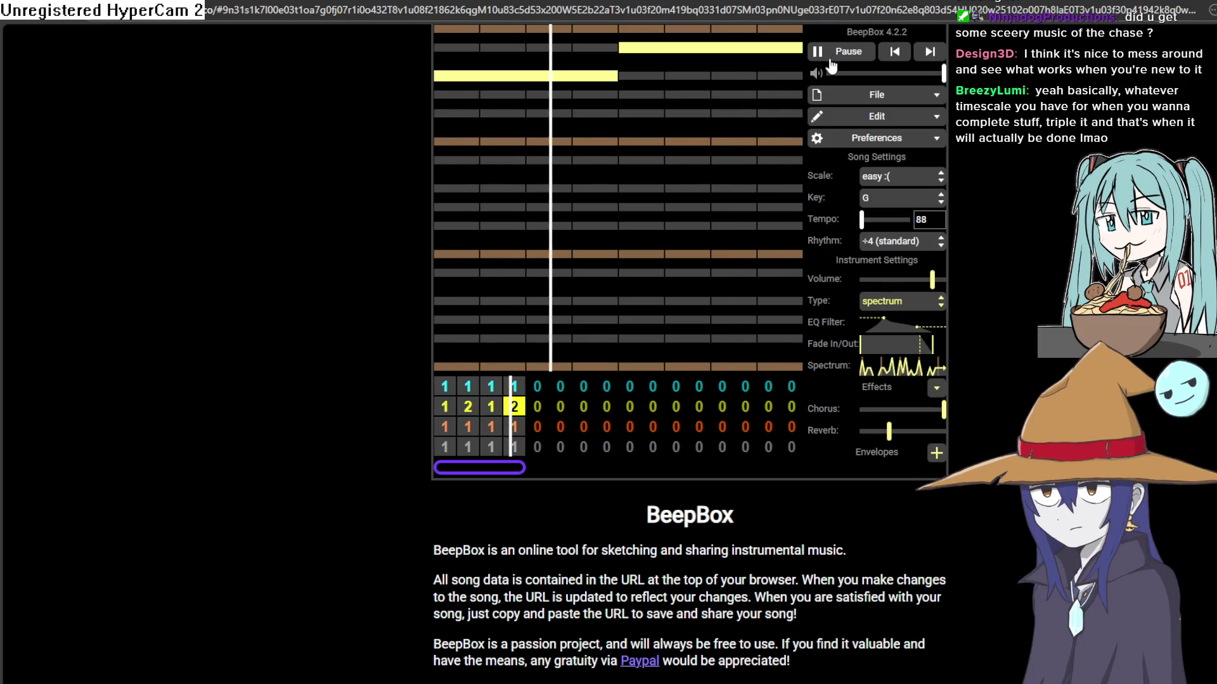
left_click_drag(903, 430, 909, 431)
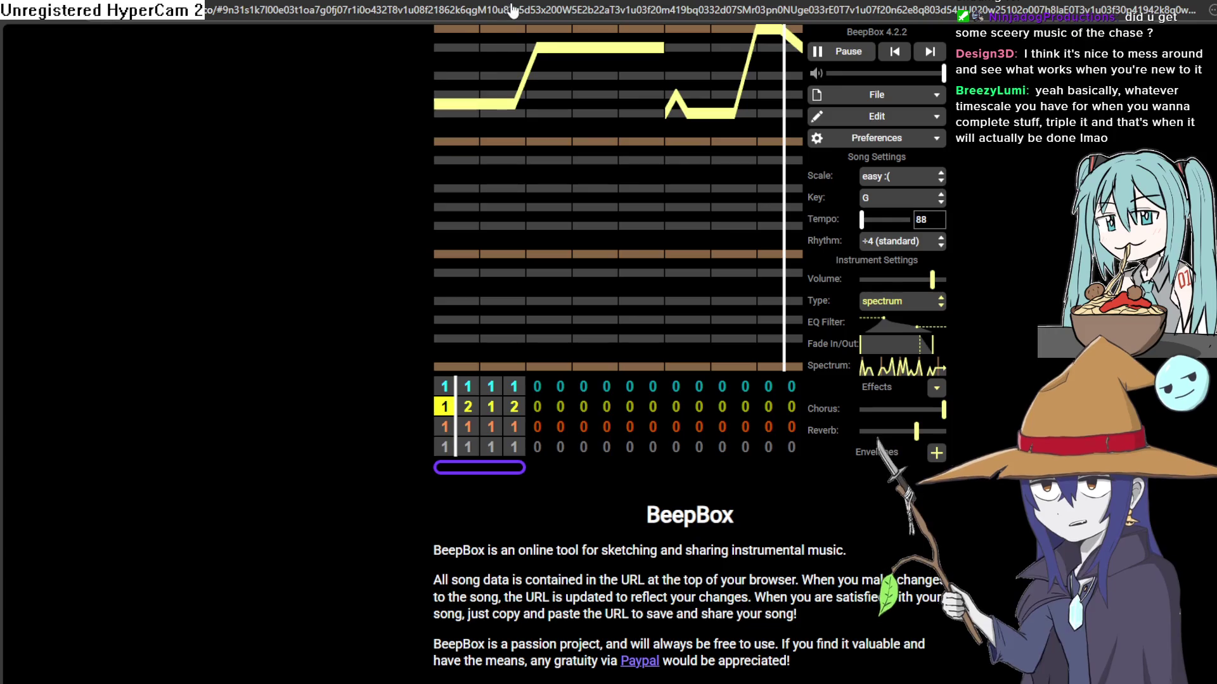
Test-run the game in Construct 3, then bring up the elevator floor sprite in Aseprite
key("alt+Tab")
left_click(361, 33)
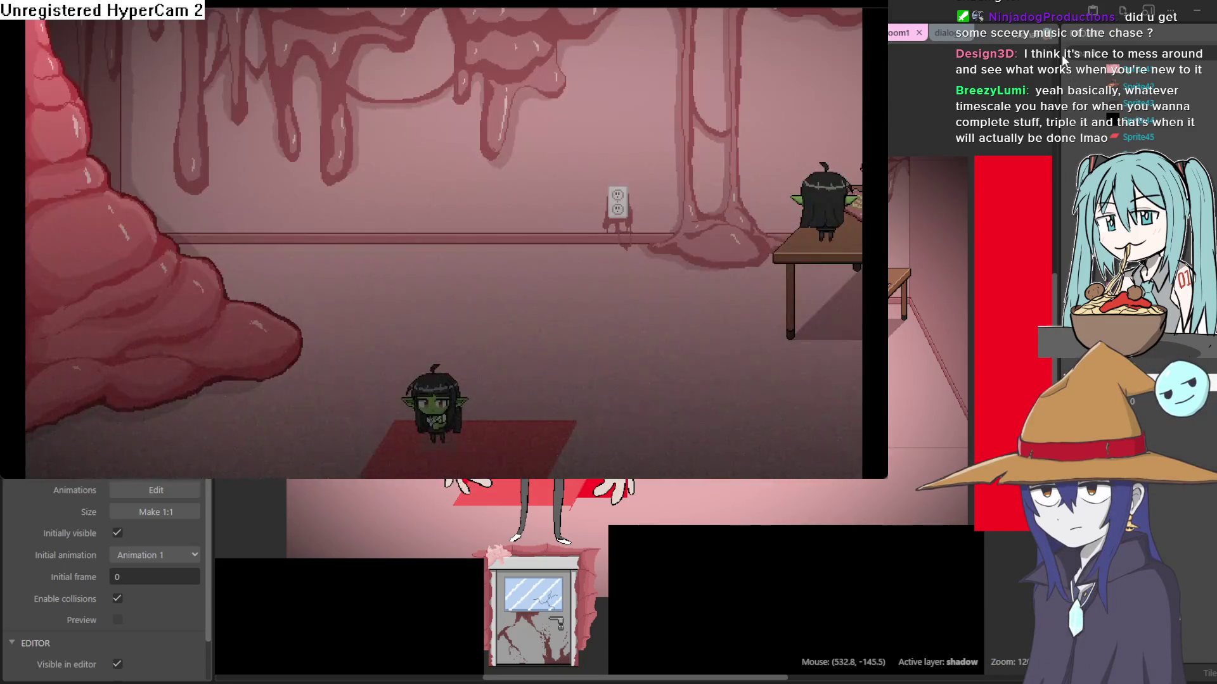
left_click(1062, 57)
key("alt+Tab")
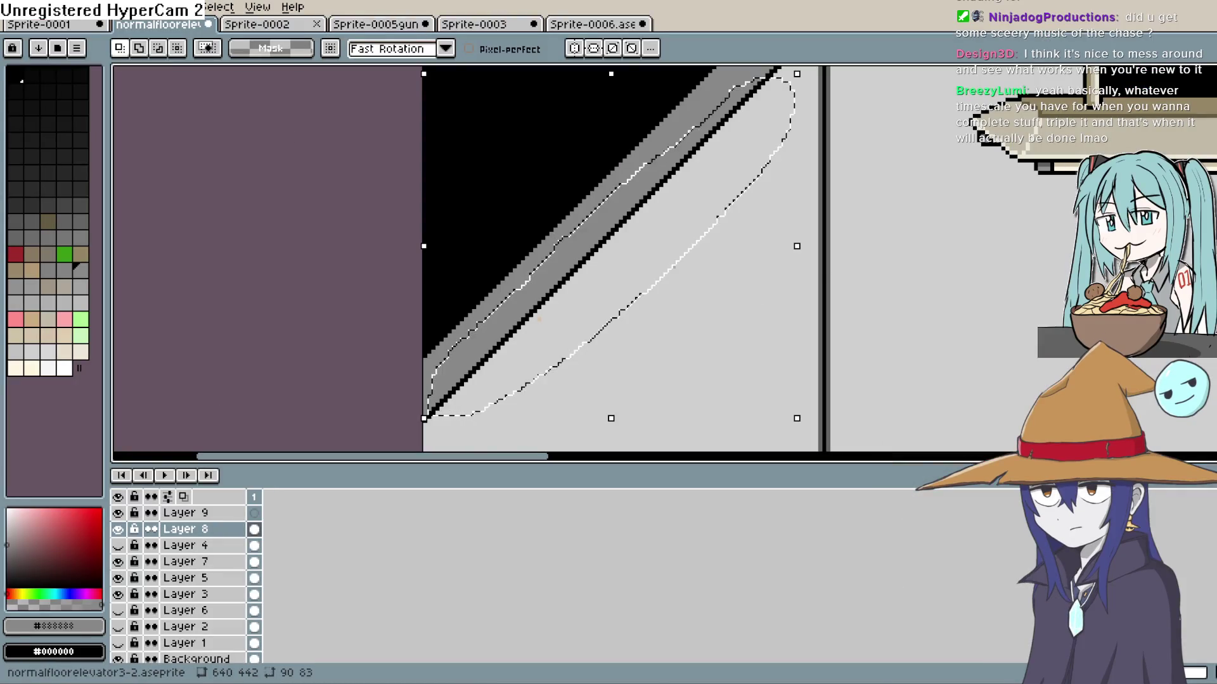
key("alt+Tab")
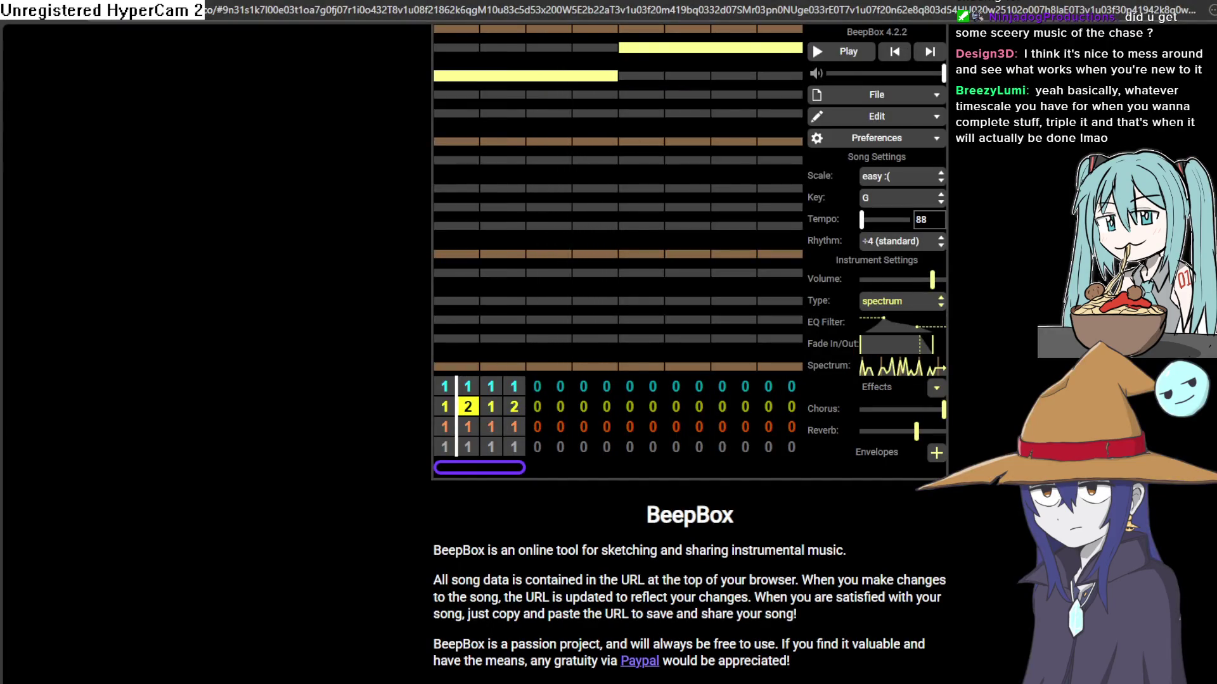
key("alt+Tab")
Transform the selected wall piece, shifting it up and left above the elevator door
left_click_drag(862, 241, 847, 298)
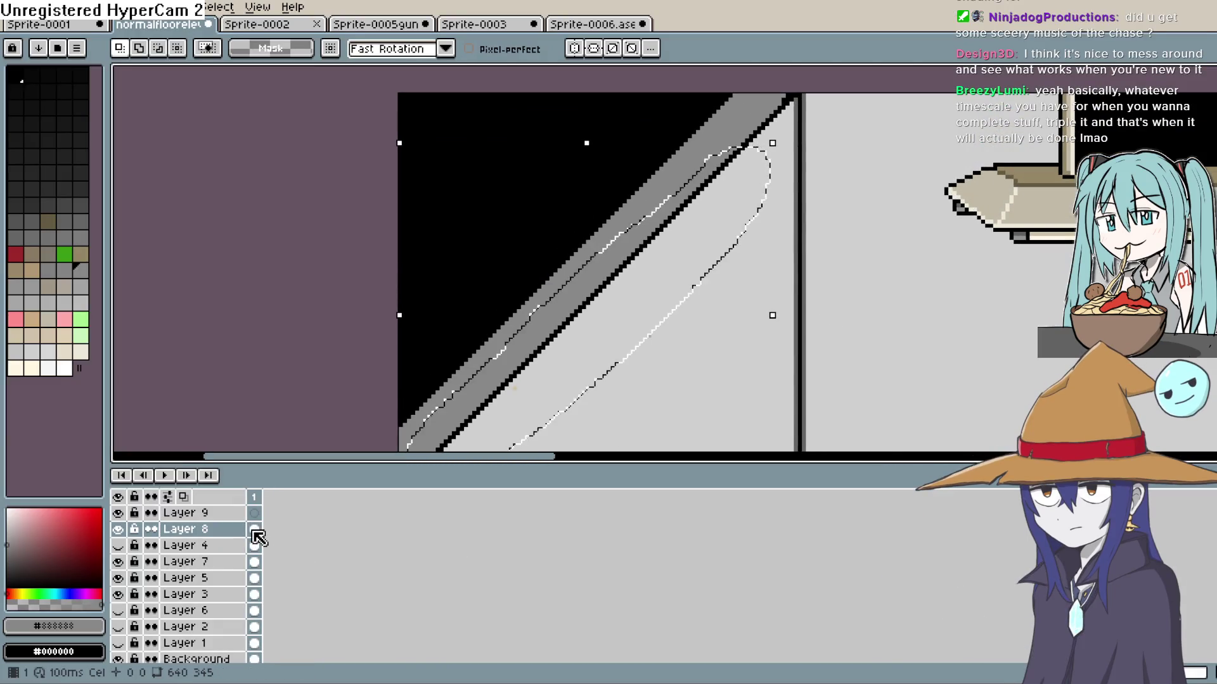
key("ctrl+t")
scroll(700, 280, "down", 3)
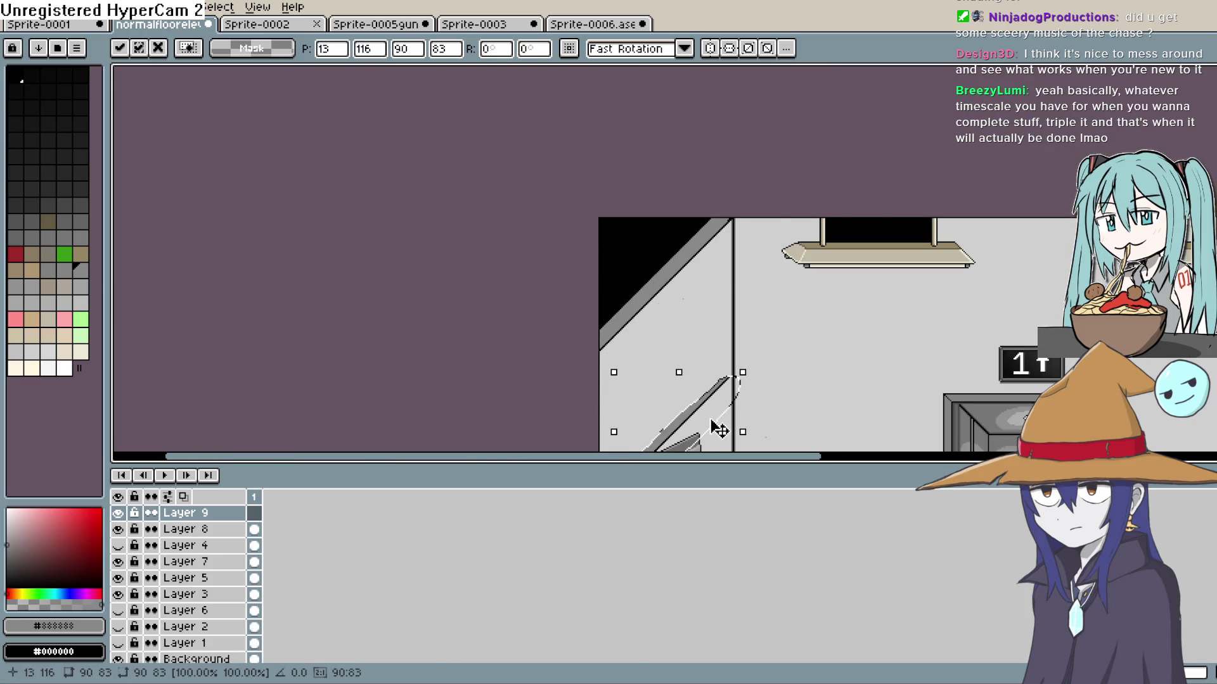
left_click_drag(719, 430, 700, 278)
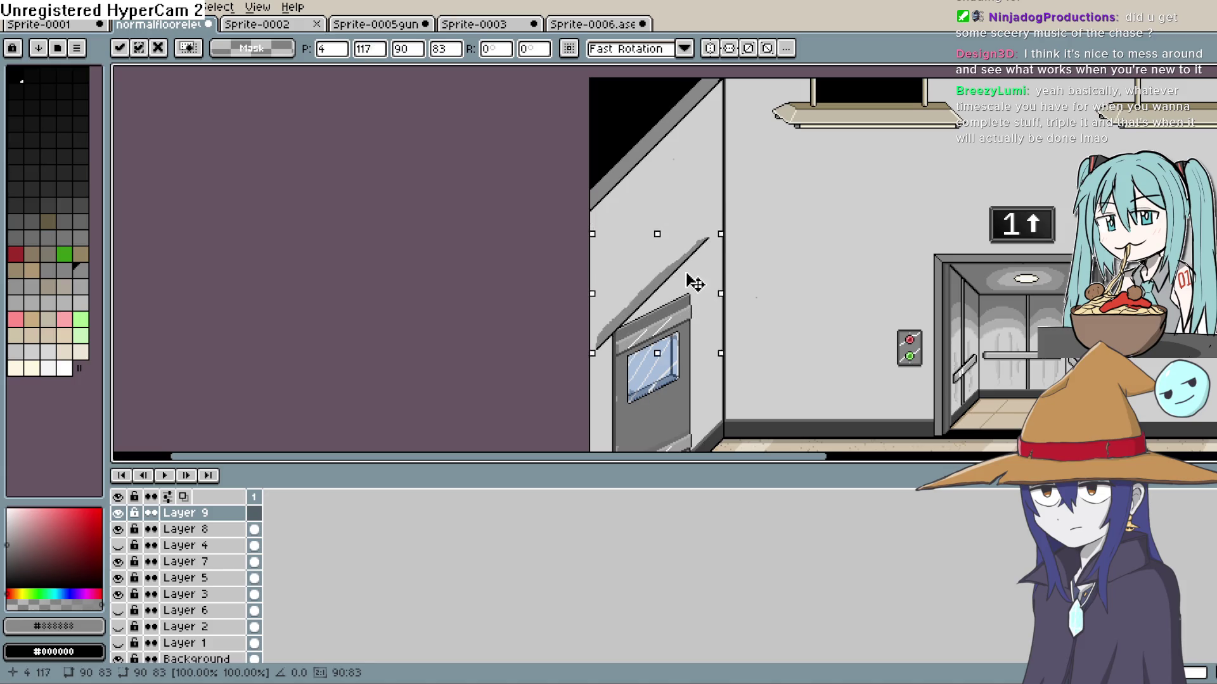
mouse_move(700, 328)
left_mouse_down()
mouse_move(670, 325)
mouse_move(682, 291)
left_mouse_up()
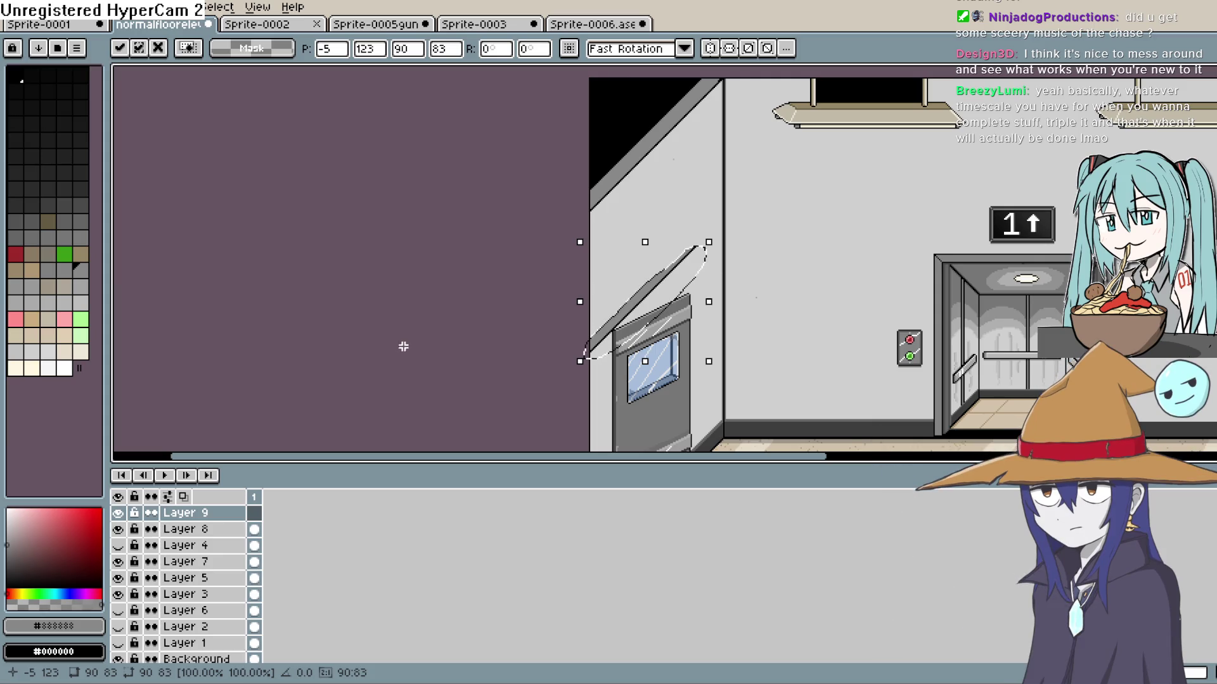
left_click(397, 339)
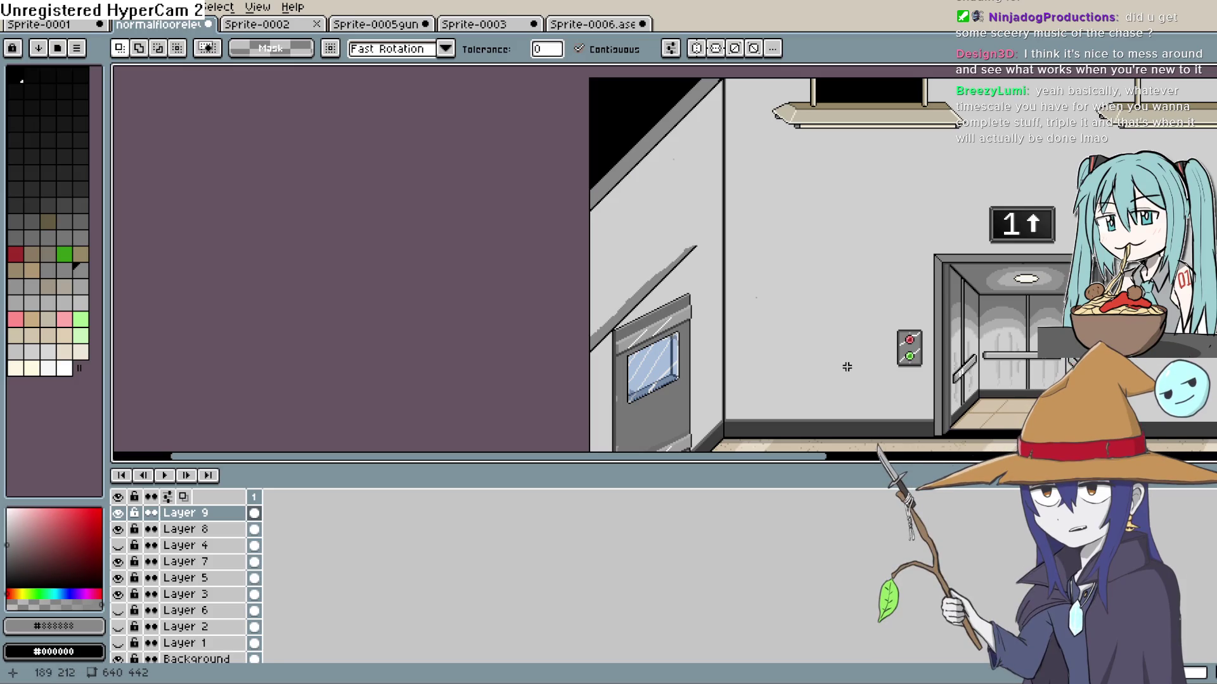
Remove the grey diagonal streak above the door and erase a stray bit of the black diagonal
left_click(641, 301)
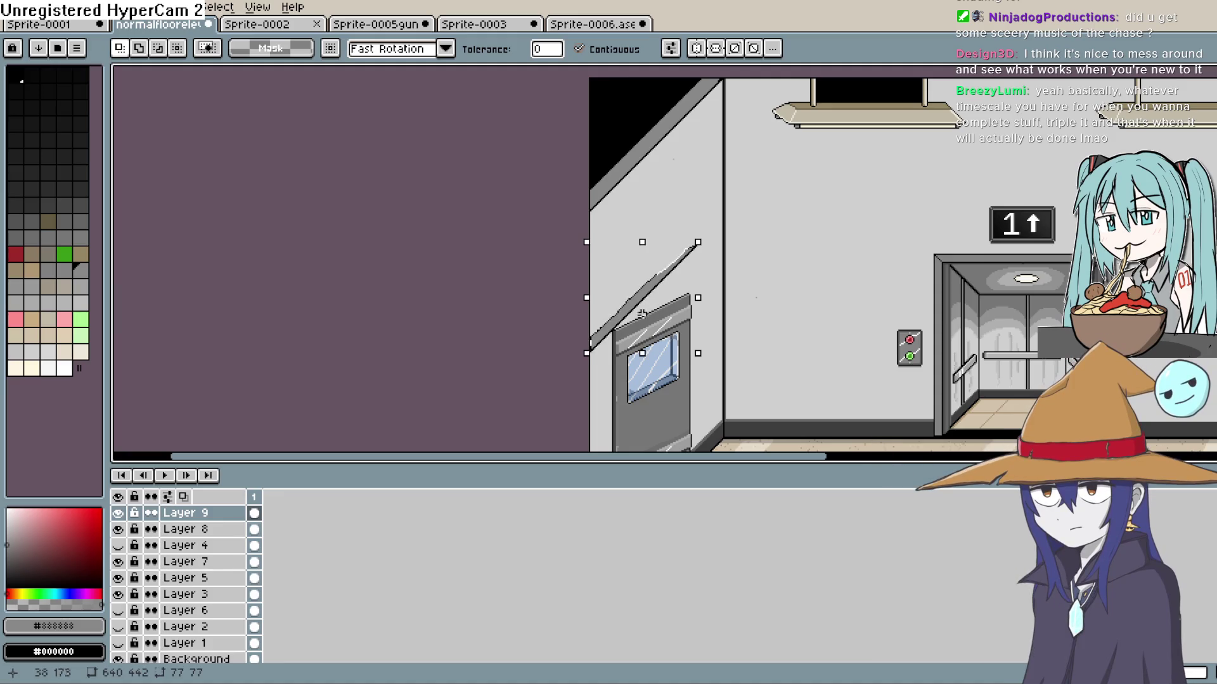
key("ctrl+d")
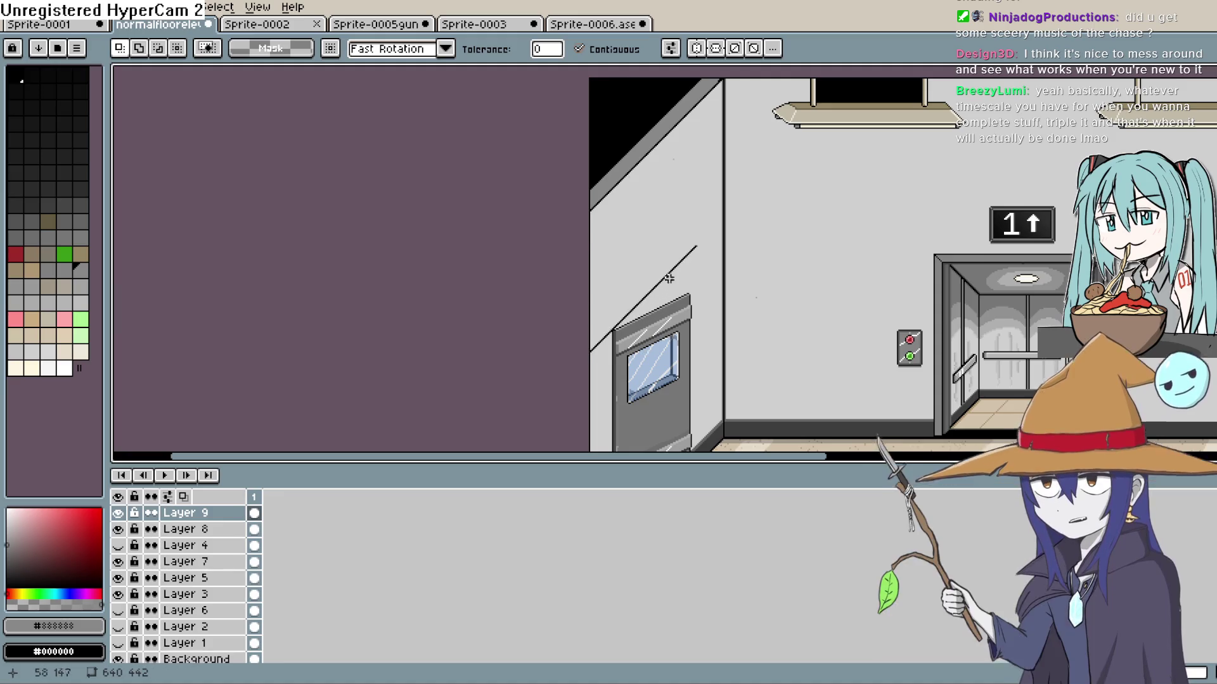
scroll(669, 280, "down", 2)
scroll(634, 305, "up", 4)
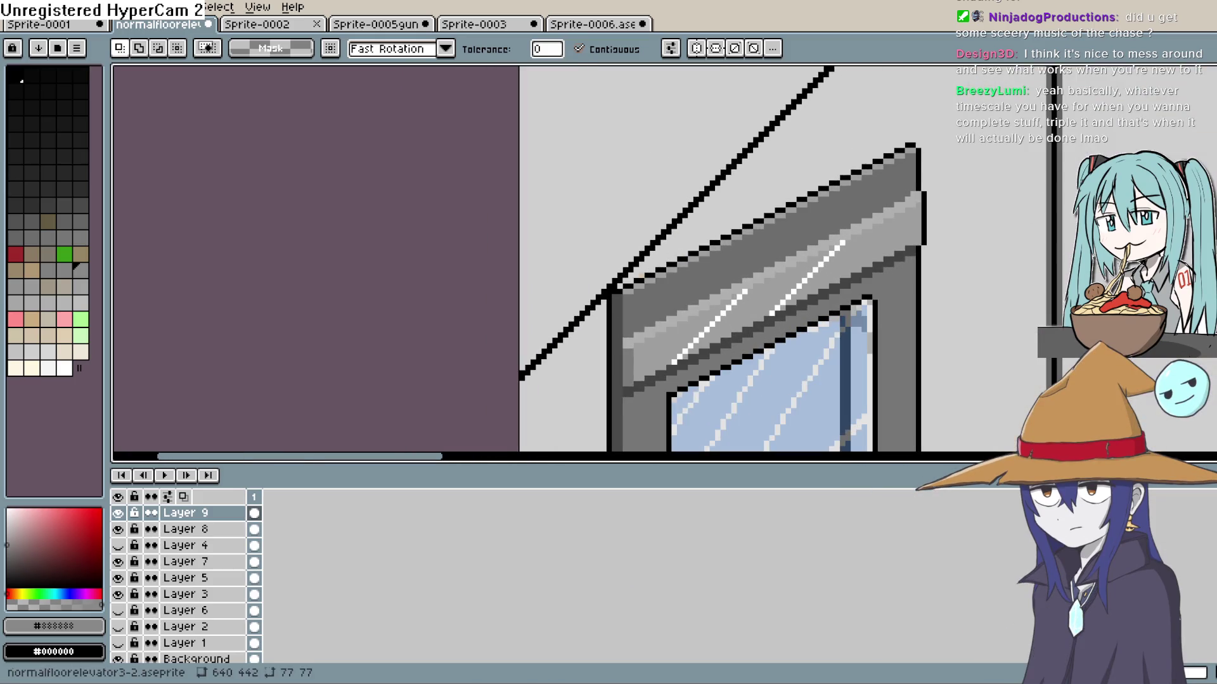
key("e")
left_click_drag(592, 313, 599, 292)
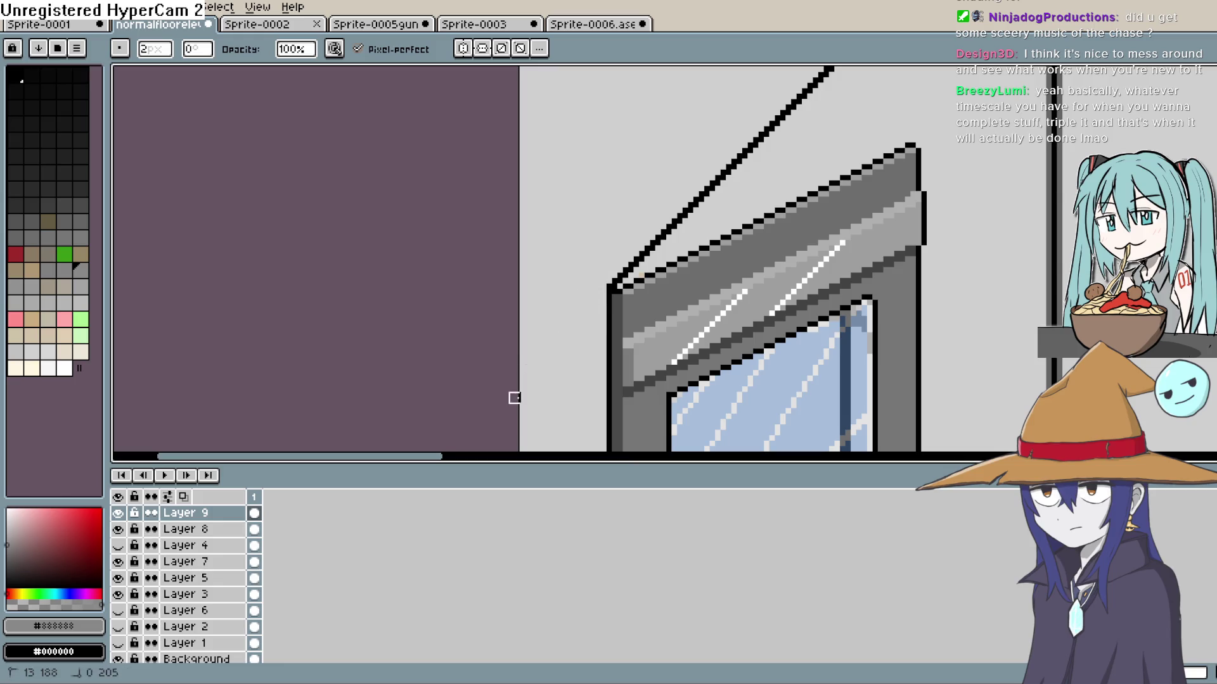
left_click_drag(1055, 200, 899, 352)
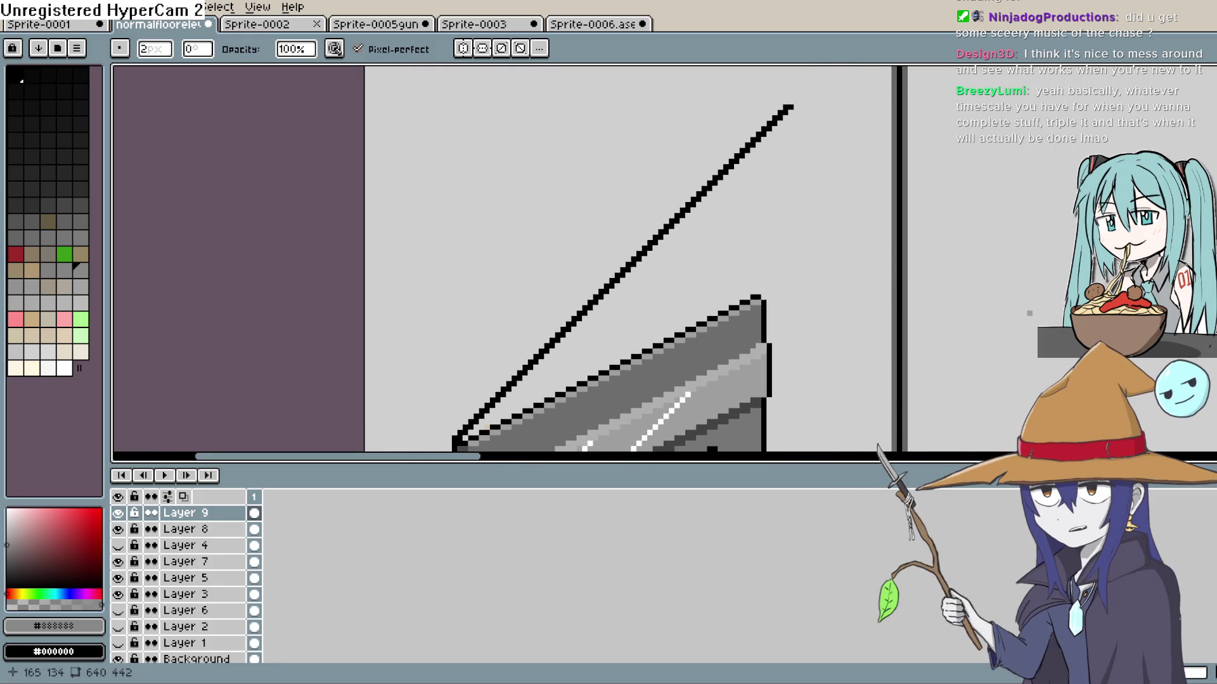
Draw a black vertical line extending the door frame's right edge upward
key("l")
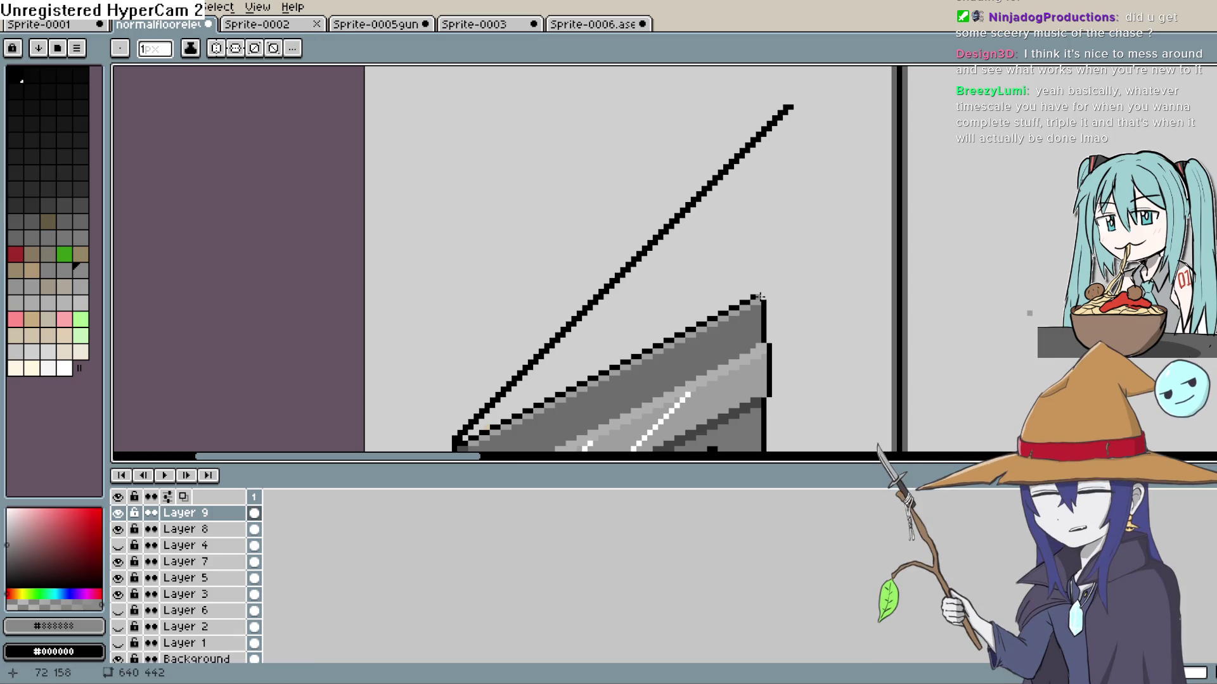
left_click(14, 73)
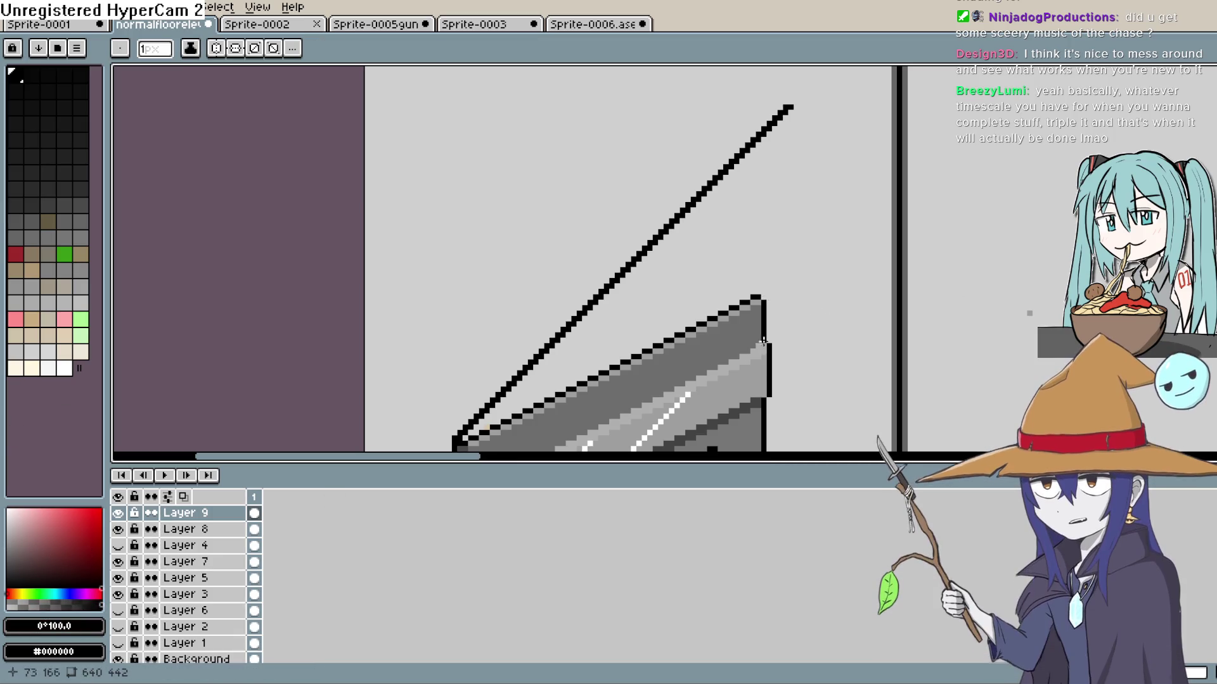
left_click_drag(765, 202, 763, 148)
scroll(798, 212, "down", 2)
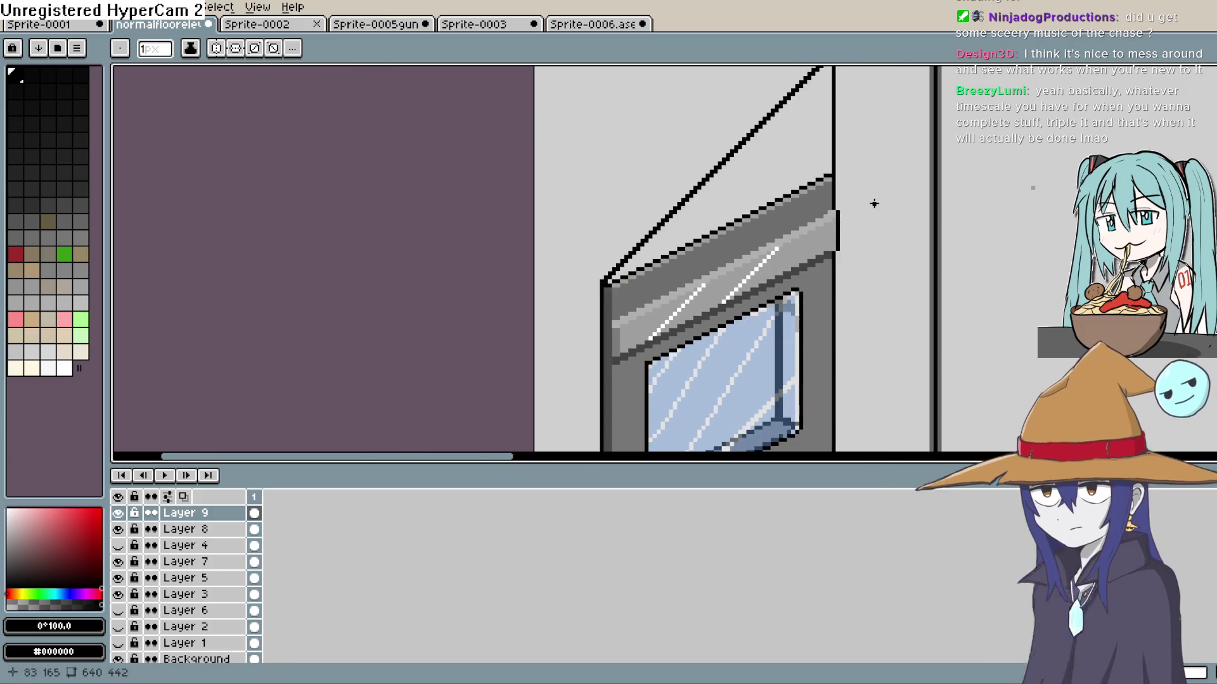
scroll(874, 204, "down", 5)
scroll(832, 210, "up", 5)
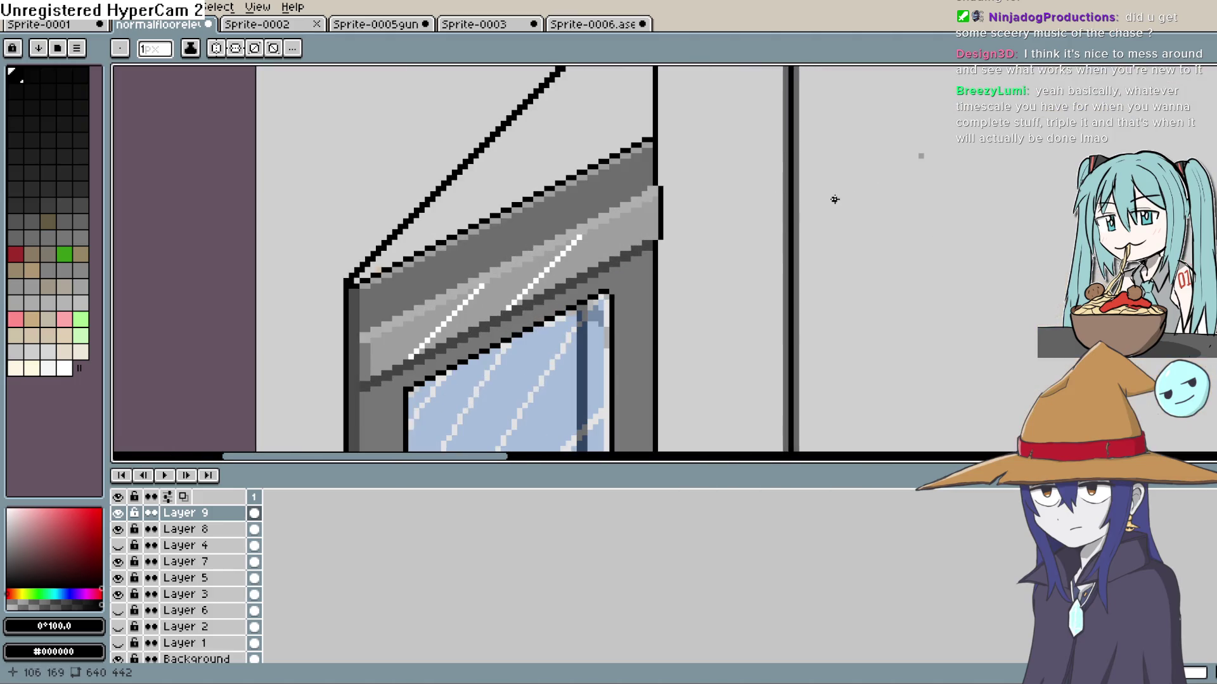
scroll(717, 208, "down", 4)
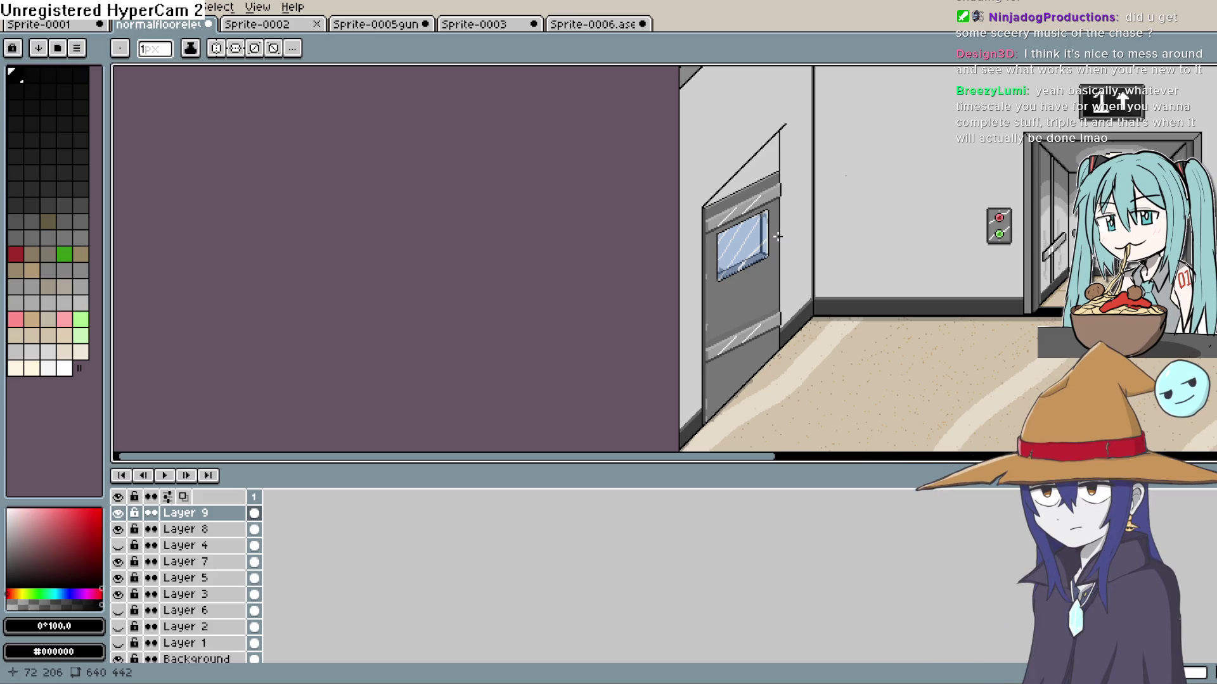
Undo the last erase and delete the stray diagonal and vertical strokes above the side door
mouse_move(781, 236)
left_mouse_down()
mouse_move(814, 277)
mouse_move(785, 363)
mouse_move(829, 163)
left_mouse_up()
scroll(809, 204, "down", 2)
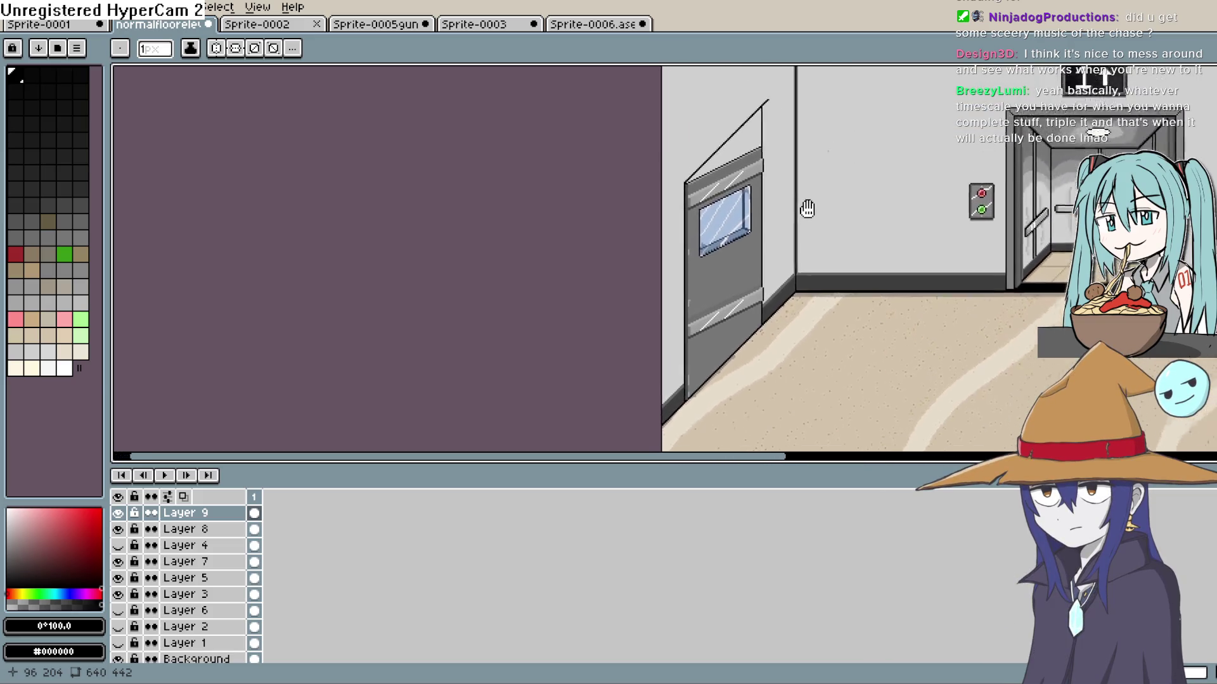
scroll(760, 272, "down", 1)
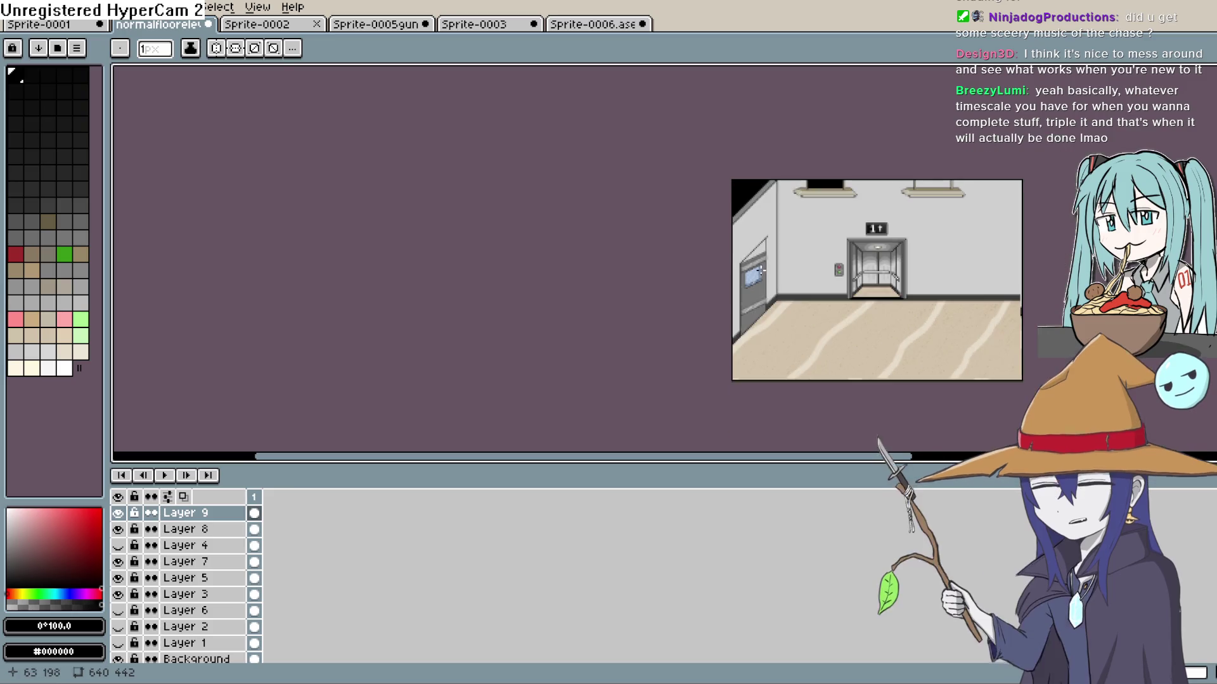
scroll(764, 274, "up", 3)
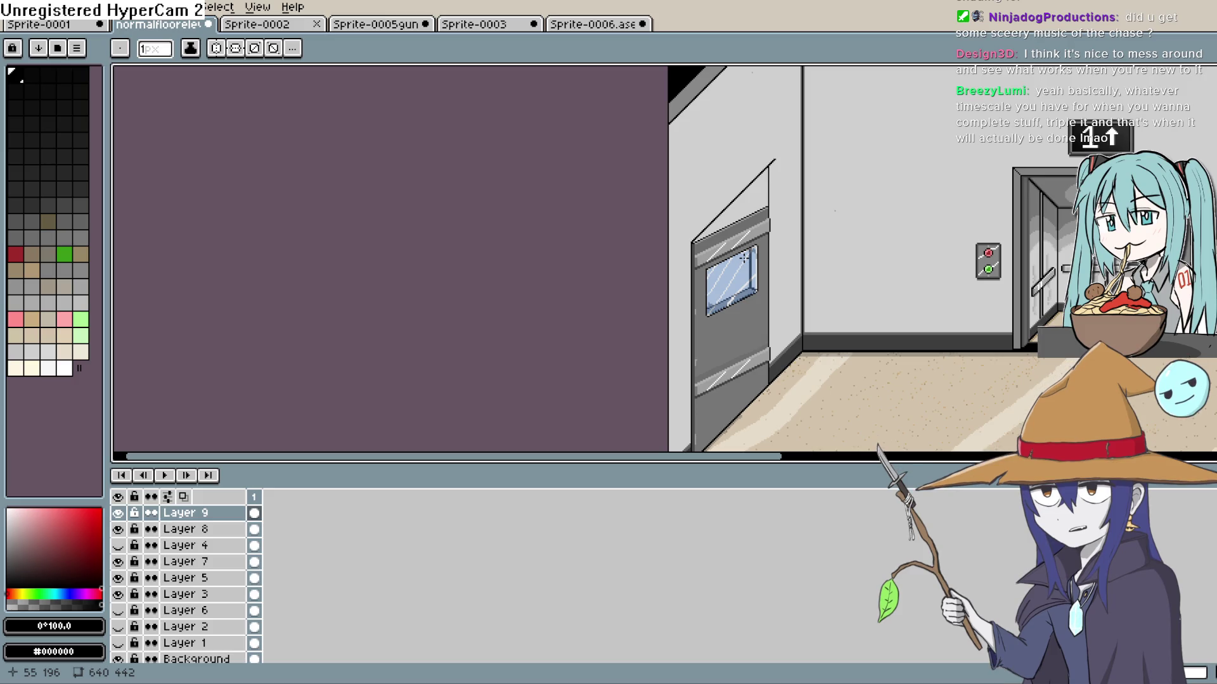
scroll(780, 250, "down", 1)
scroll(780, 250, "up", 1)
key("v")
key("ctrl+z")
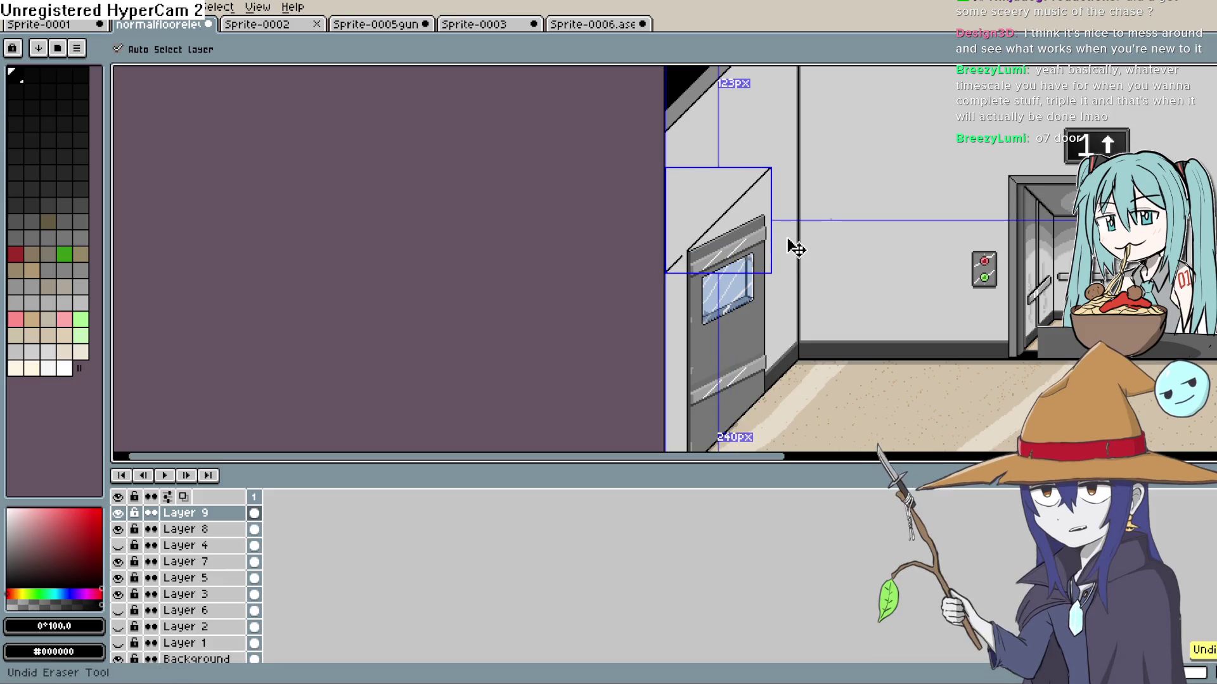
key("b")
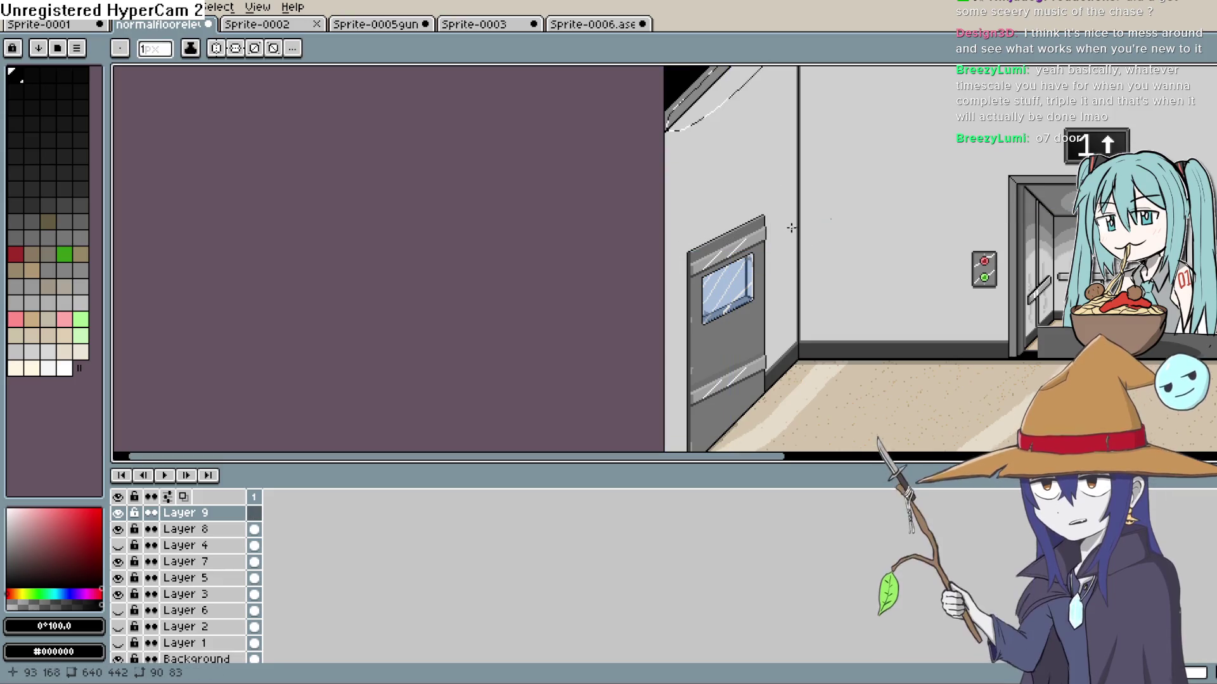
Zoom out to check the whole elevator scene, then bring up the File menu
scroll(488, 300, "up", 1)
scroll(642, 295, "right", 2)
scroll(642, 294, "down", 3)
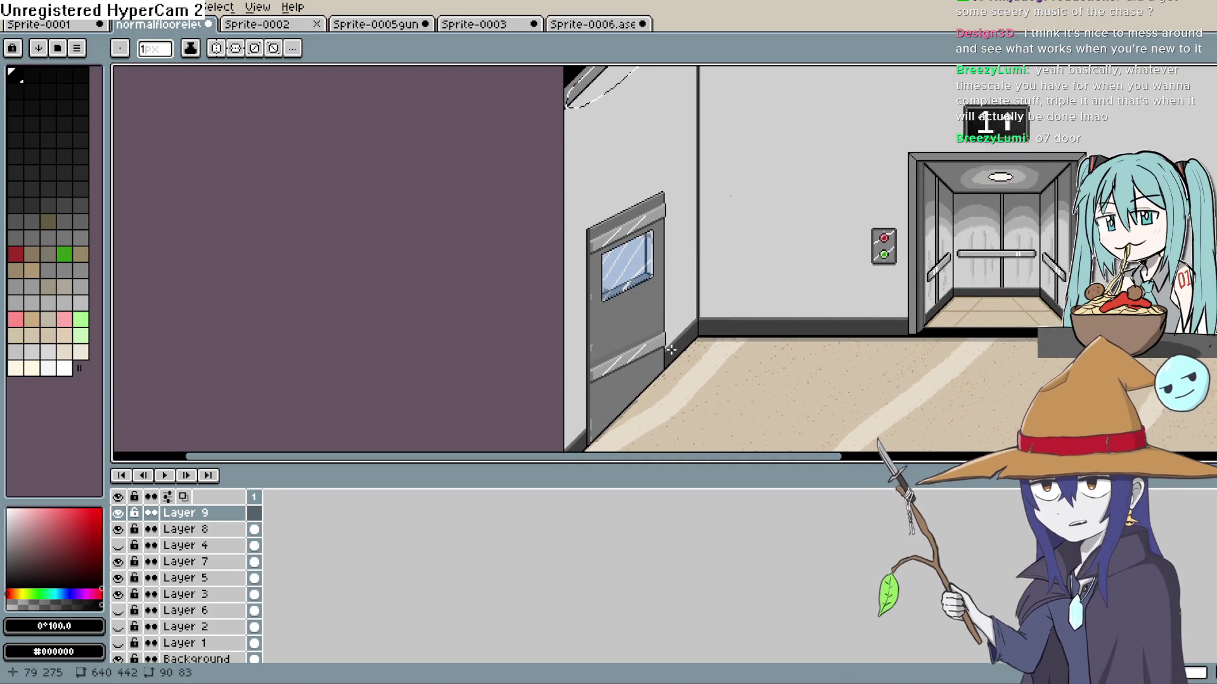
scroll(618, 399, "up", 4)
scroll(647, 353, "down", 5)
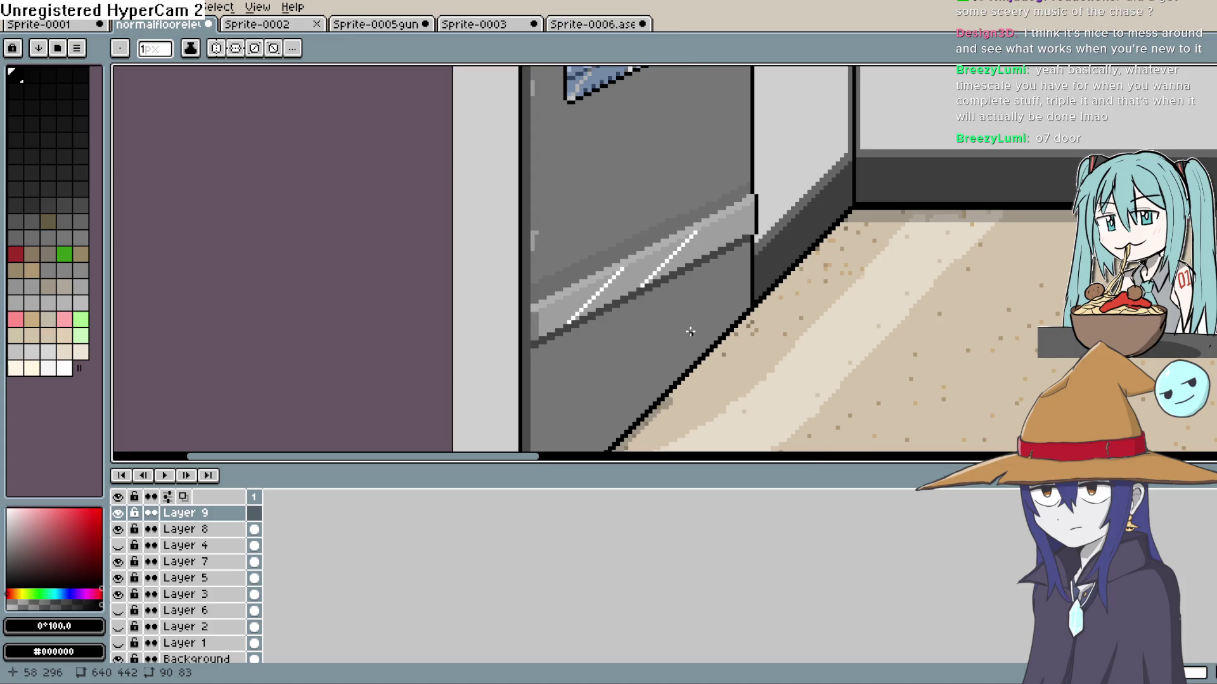
scroll(688, 319, "down", 2)
scroll(715, 300, "up", 3)
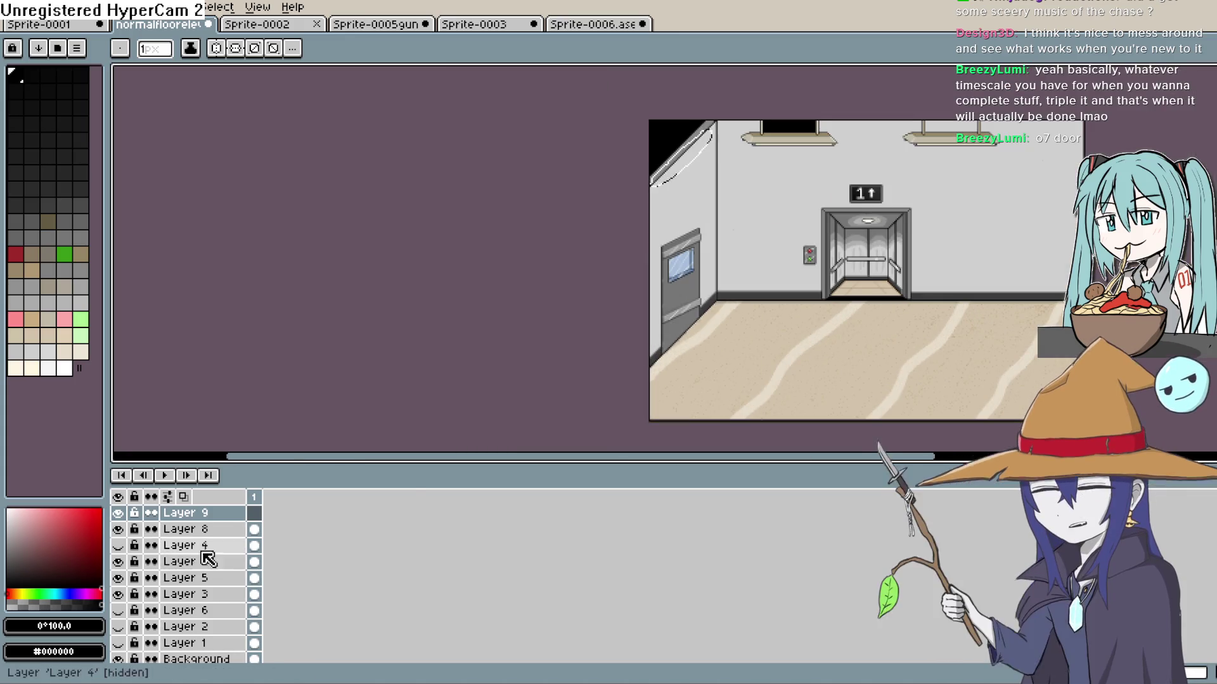
left_click(13, 7)
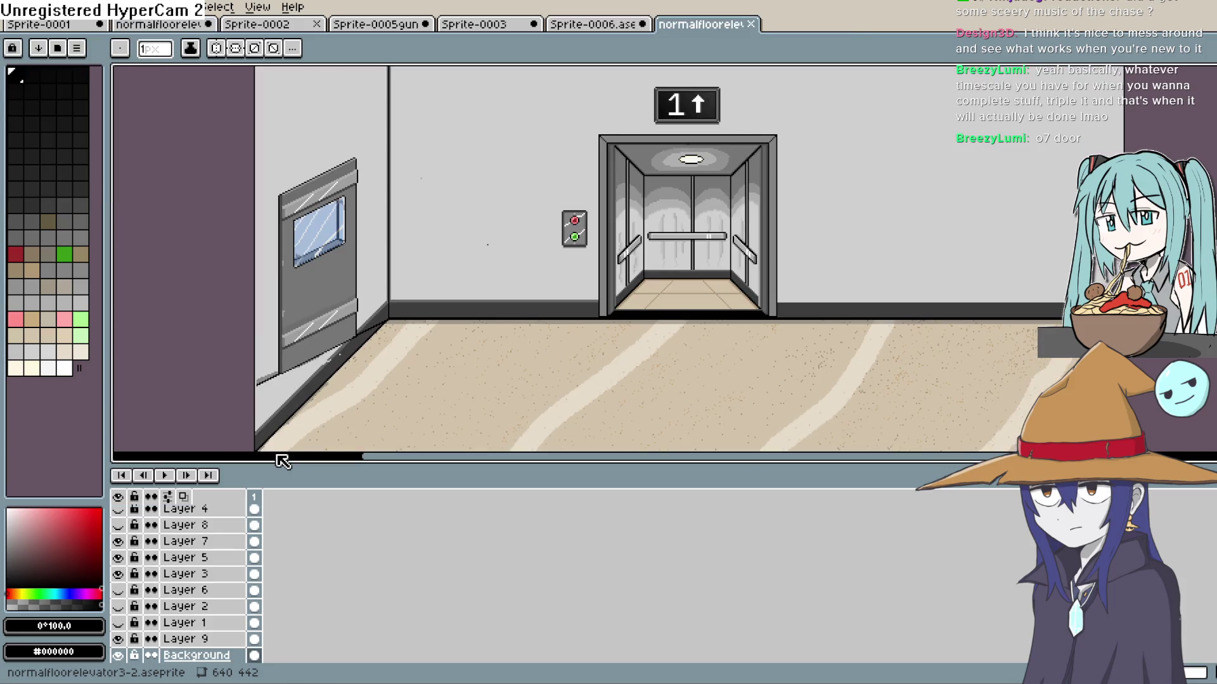
Frame the newly opened sprite and sample the floor's beige colour with the Eyedropper
scroll(619, 307, "down", 2)
mouse_move(619, 307)
left_mouse_down()
mouse_move(771, 404)
mouse_move(774, 447)
mouse_move(780, 367)
left_mouse_up()
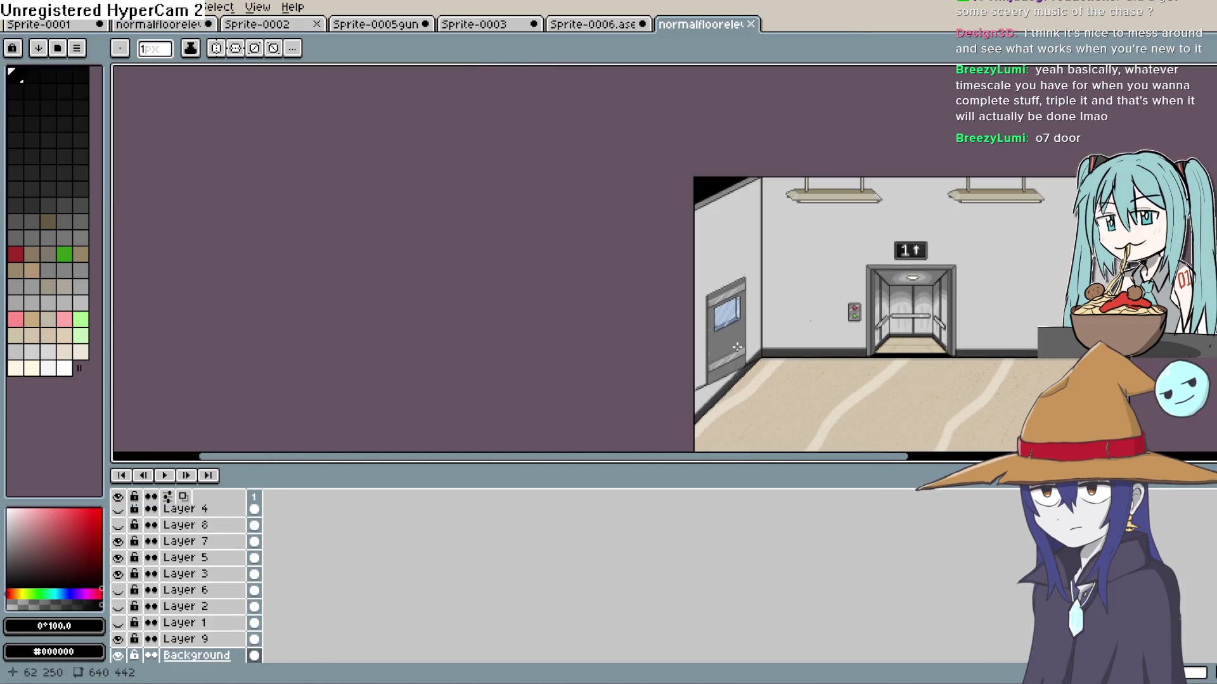
scroll(734, 351, "up", 1)
key("g")
key("i")
left_click_drag(817, 345, 749, 314)
left_click(791, 301)
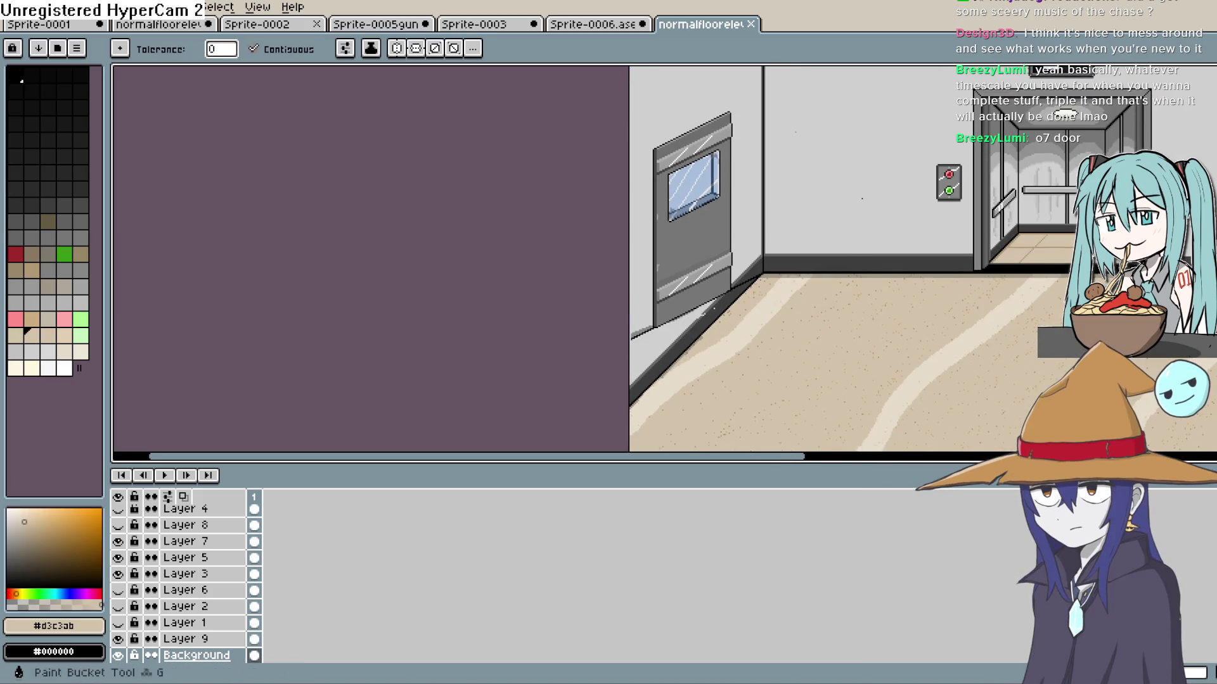
Try a beige fill beside the door and undo it
left_click(747, 248)
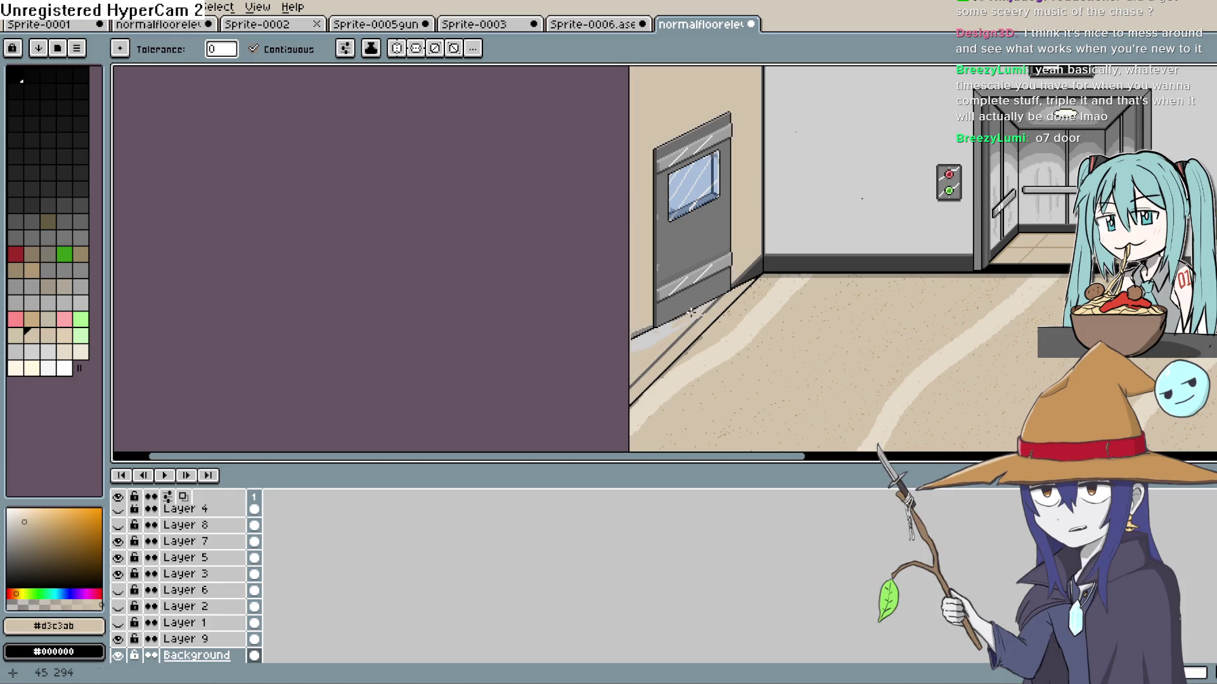
key("ctrl+z")
scroll(684, 320, "up", 2)
scroll(684, 320, "up", 1)
key("v")
key("g")
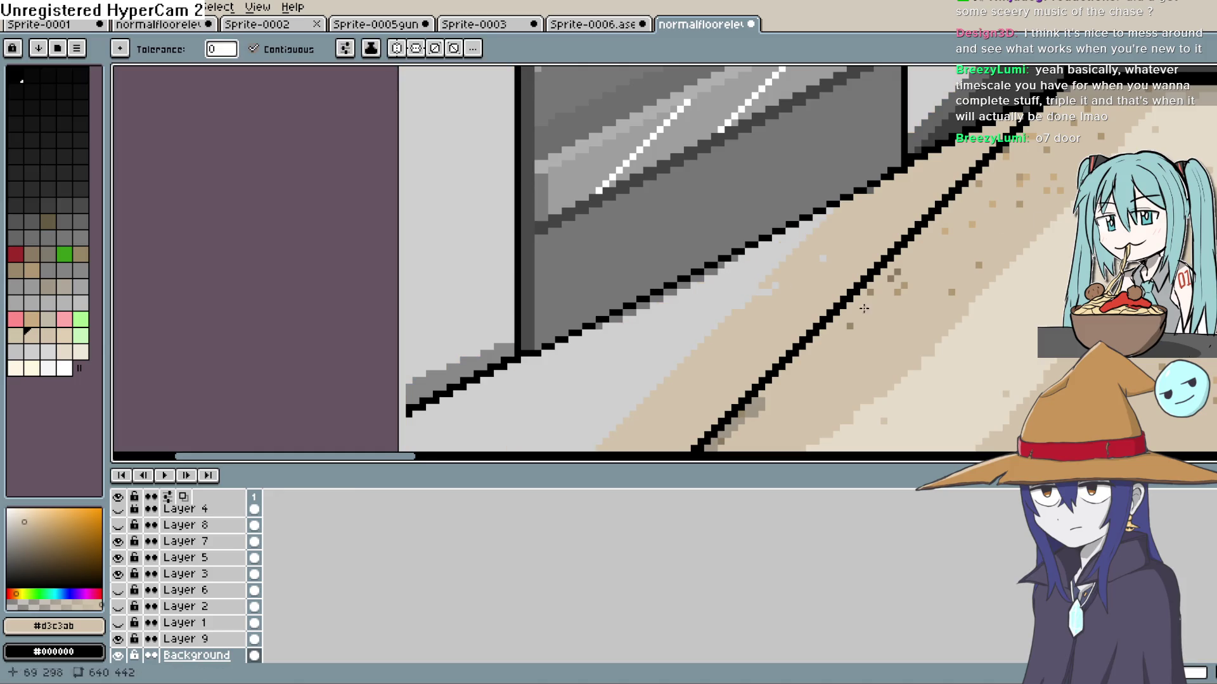
Set the Paint Bucket to refer to visible layers, undoing the test floor fills
left_click(345, 49)
left_click(393, 92)
left_click(687, 317)
key("ctrl+z")
left_click(345, 51)
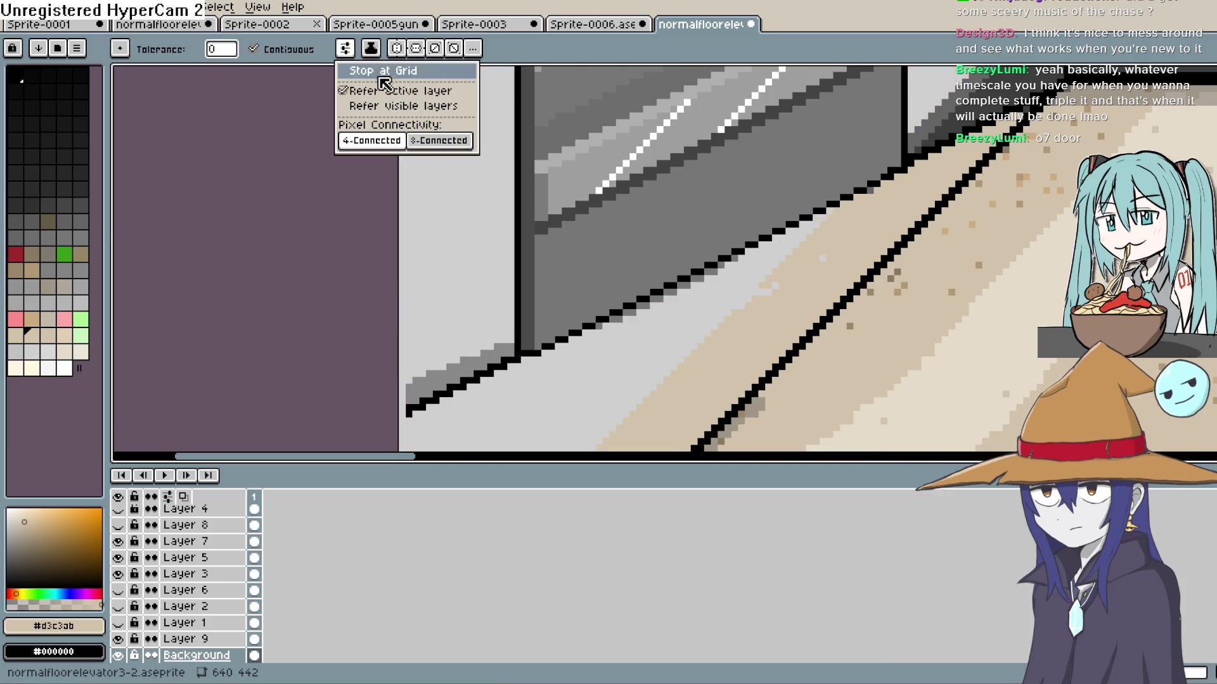
left_click(439, 106)
left_click(642, 368)
key("ctrl+z")
Try beige on the light-grey floor band, undo it, and add empty Layer 10
mouse_move(638, 367)
left_mouse_down()
mouse_move(625, 344)
mouse_move(735, 241)
left_mouse_up()
key("b")
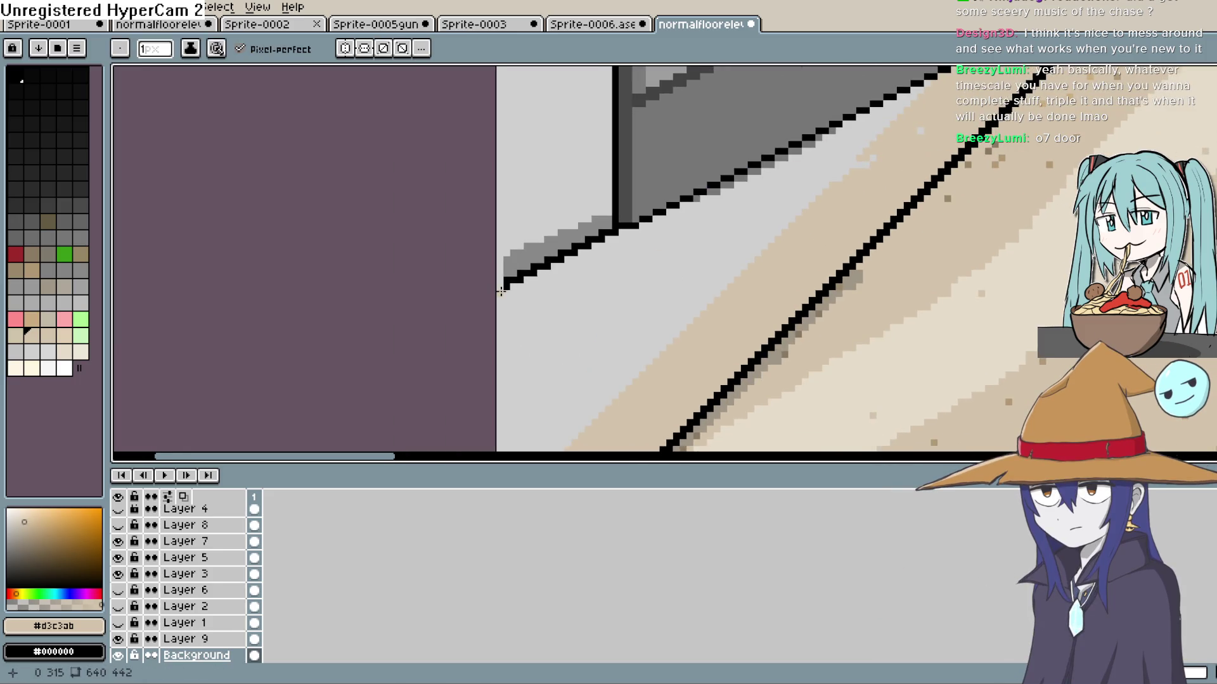
left_click(695, 252)
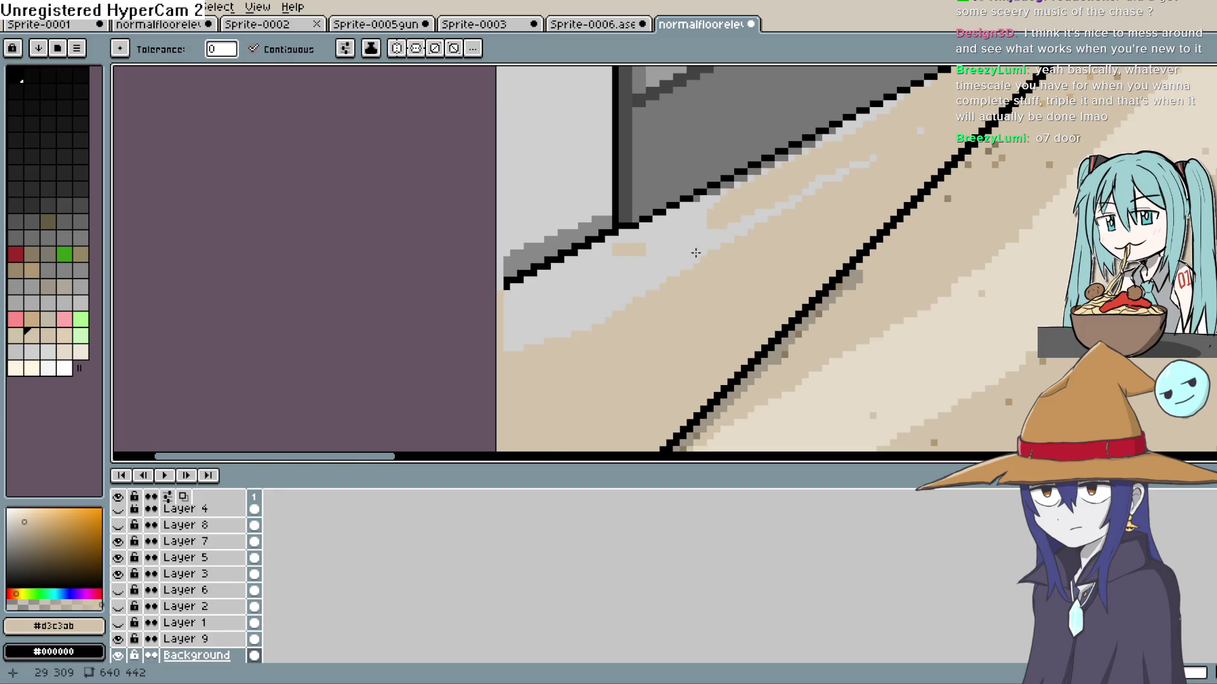
scroll(225, 541, "up", 1)
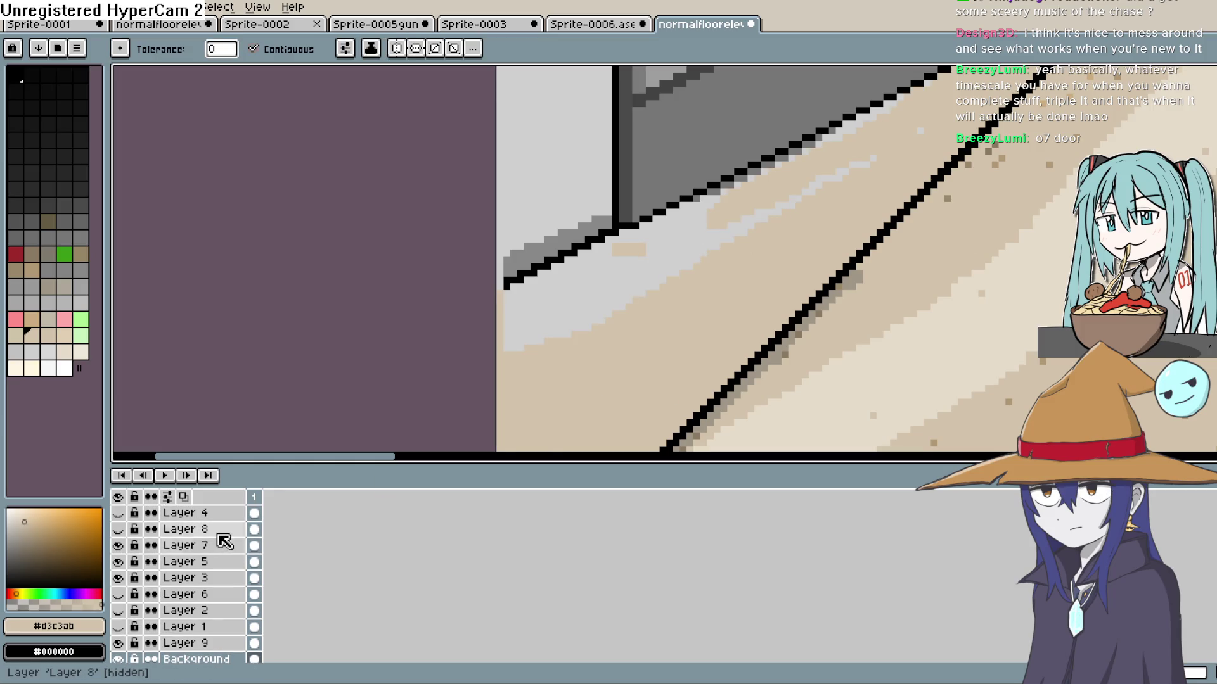
scroll(210, 548, "down", 1)
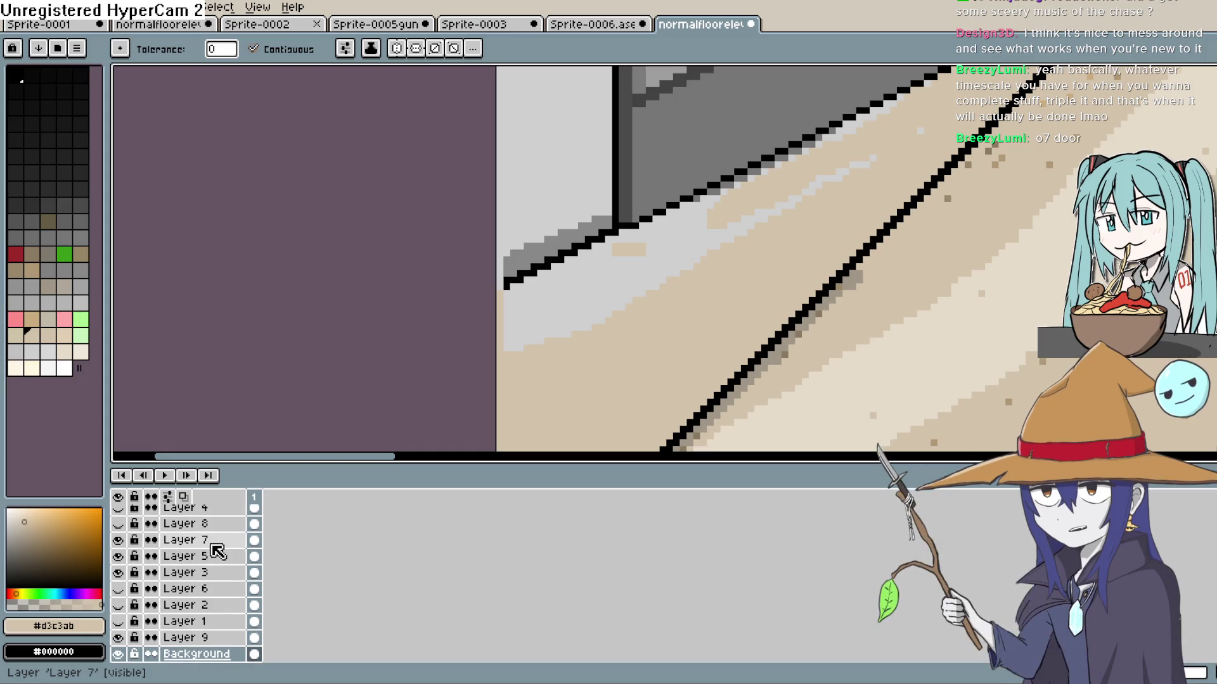
key("ctrl+z")
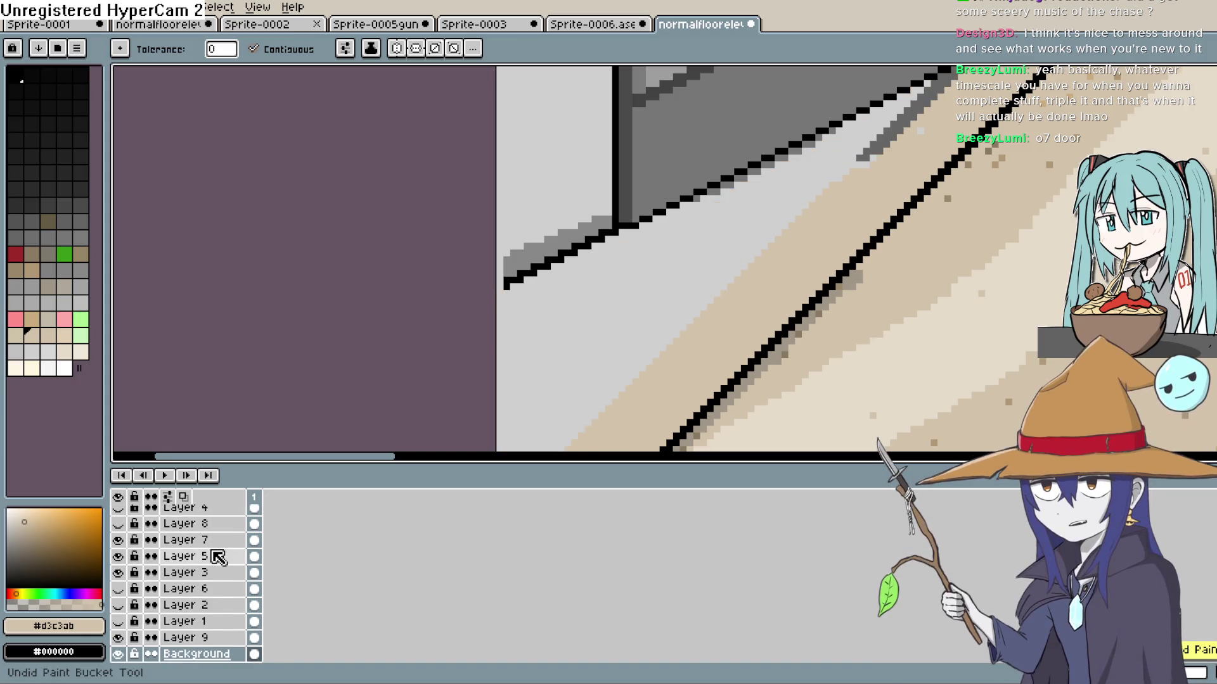
key("ctrl+z")
scroll(217, 557, "up", 1)
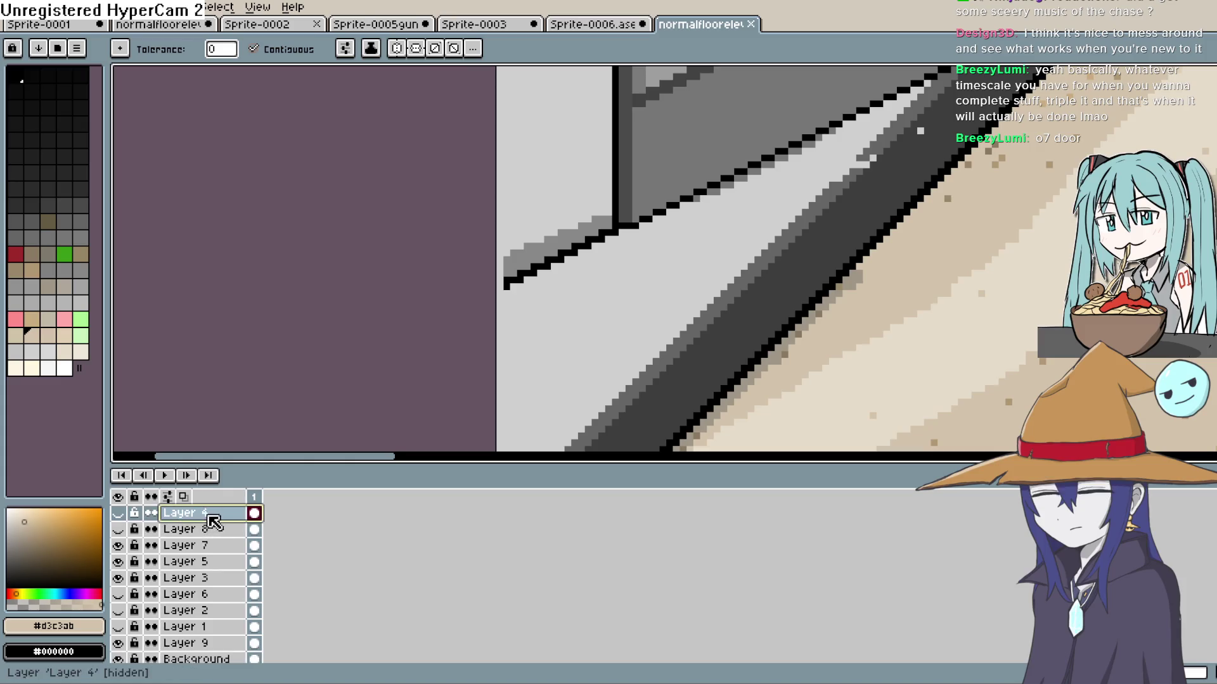
key("shift+n")
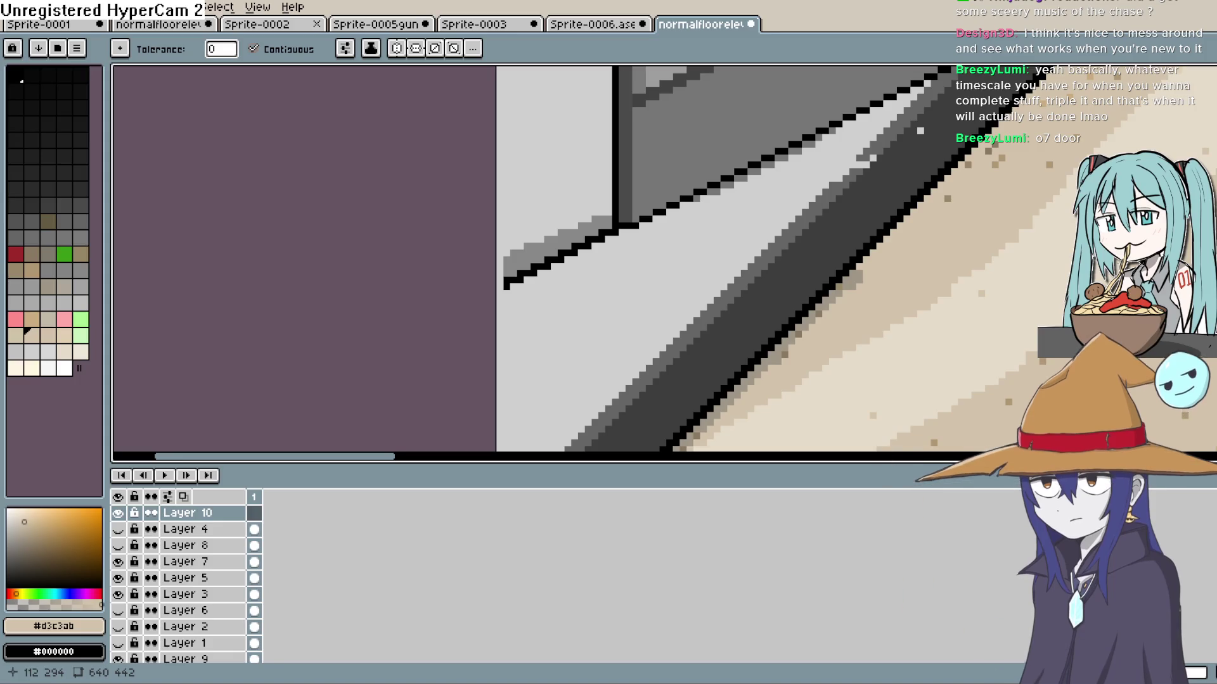
Bucket-fill the light-grey floor bands and the dark stripe with floor beige
key("b")
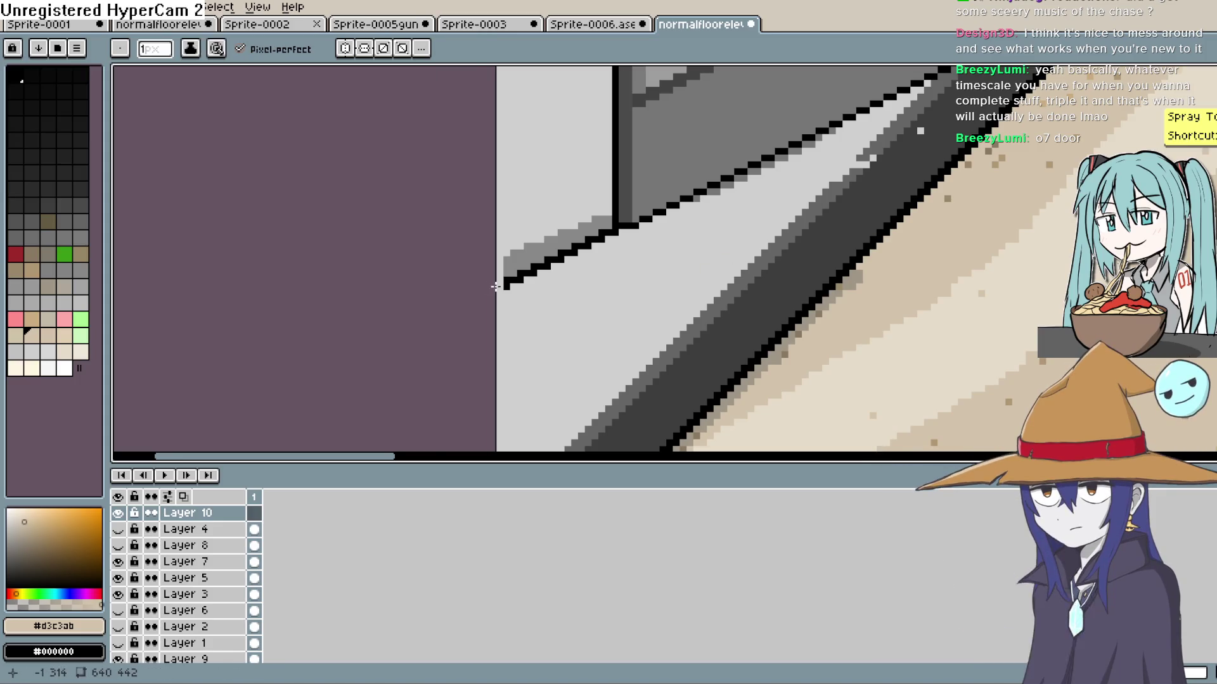
key("g")
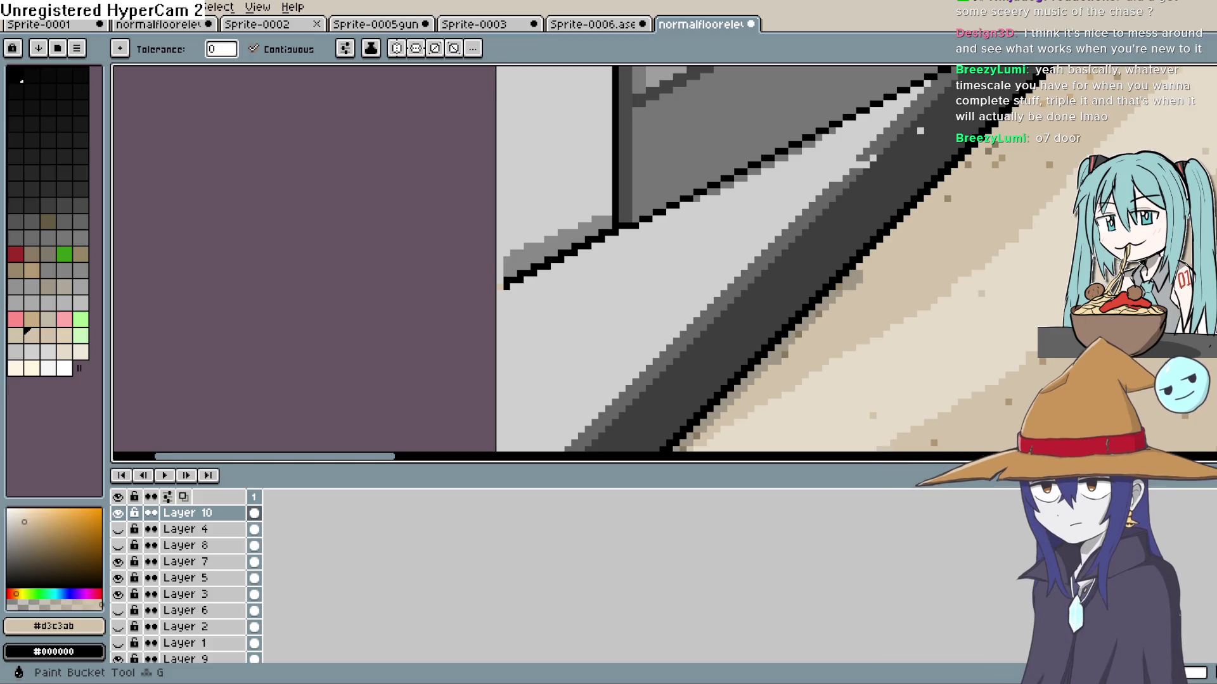
left_click(804, 204)
left_click(803, 228)
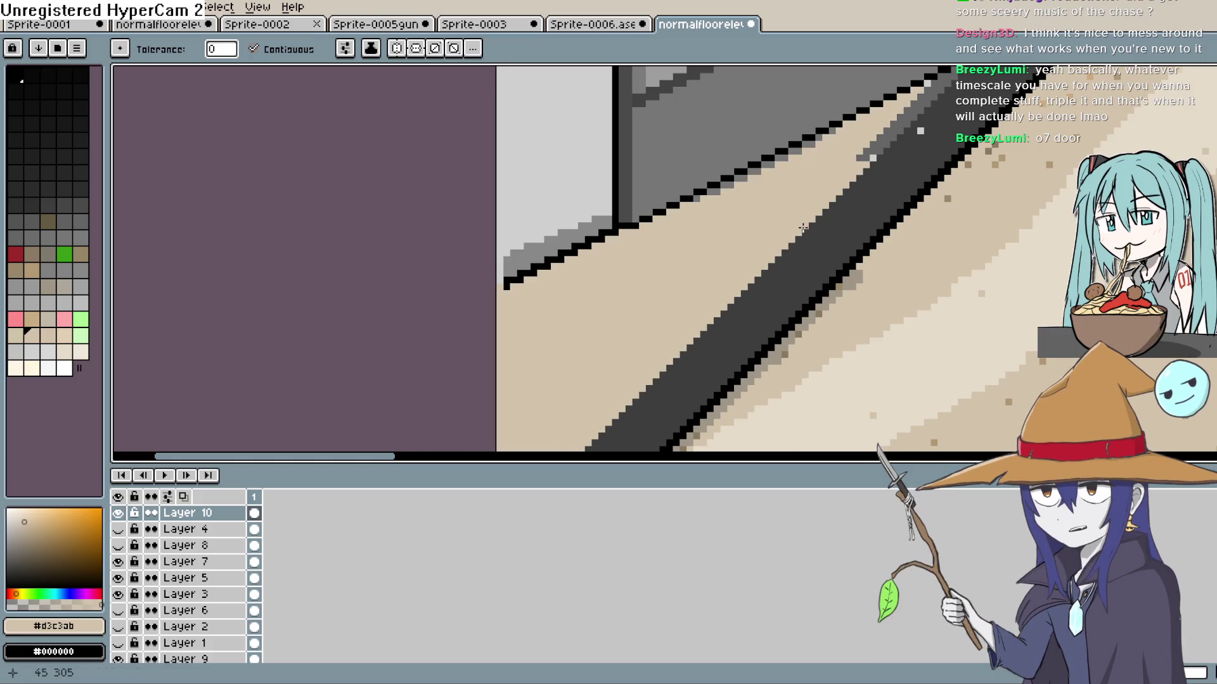
left_click(892, 146)
mouse_move(891, 146)
left_mouse_down()
mouse_move(863, 229)
mouse_move(777, 304)
left_mouse_up()
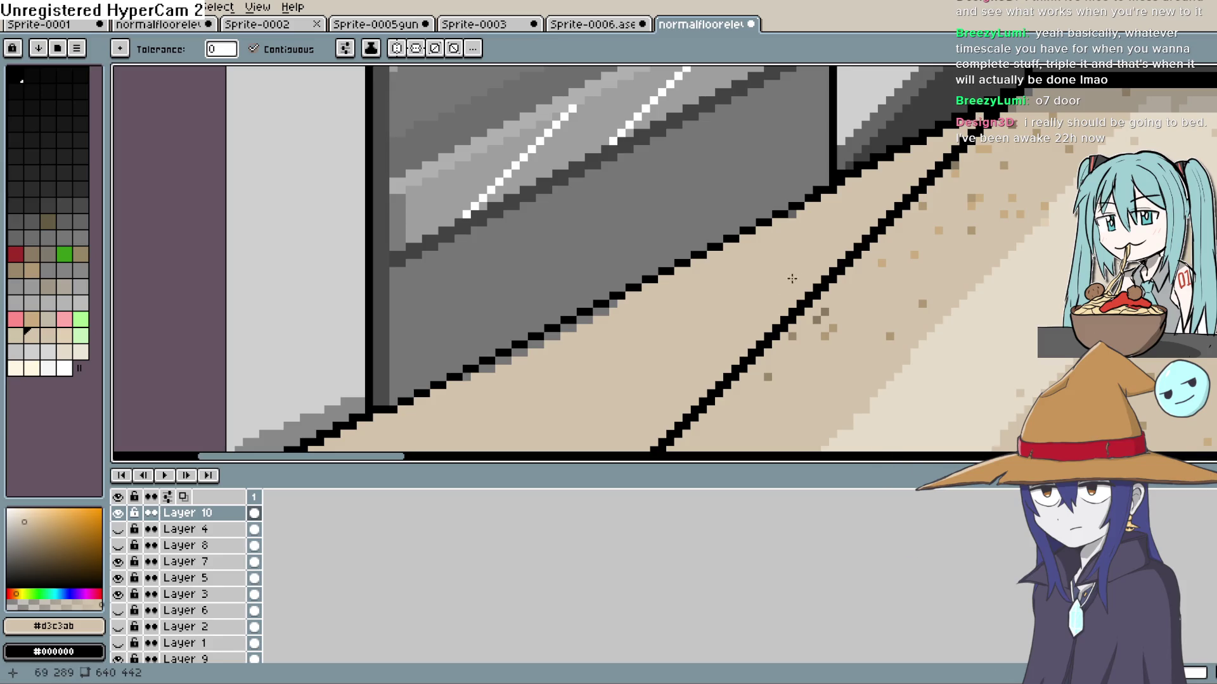
scroll(790, 344, "down", 4)
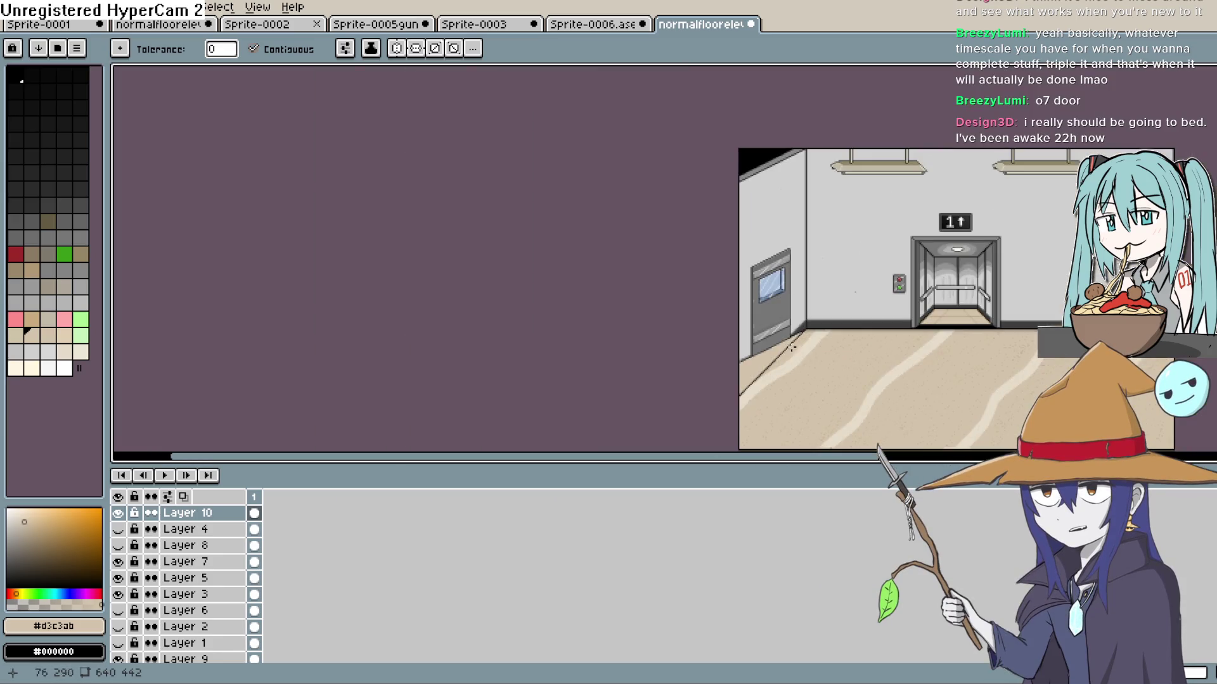
scroll(791, 344, "up", 4)
scroll(785, 351, "down", 3)
scroll(780, 356, "up", 3)
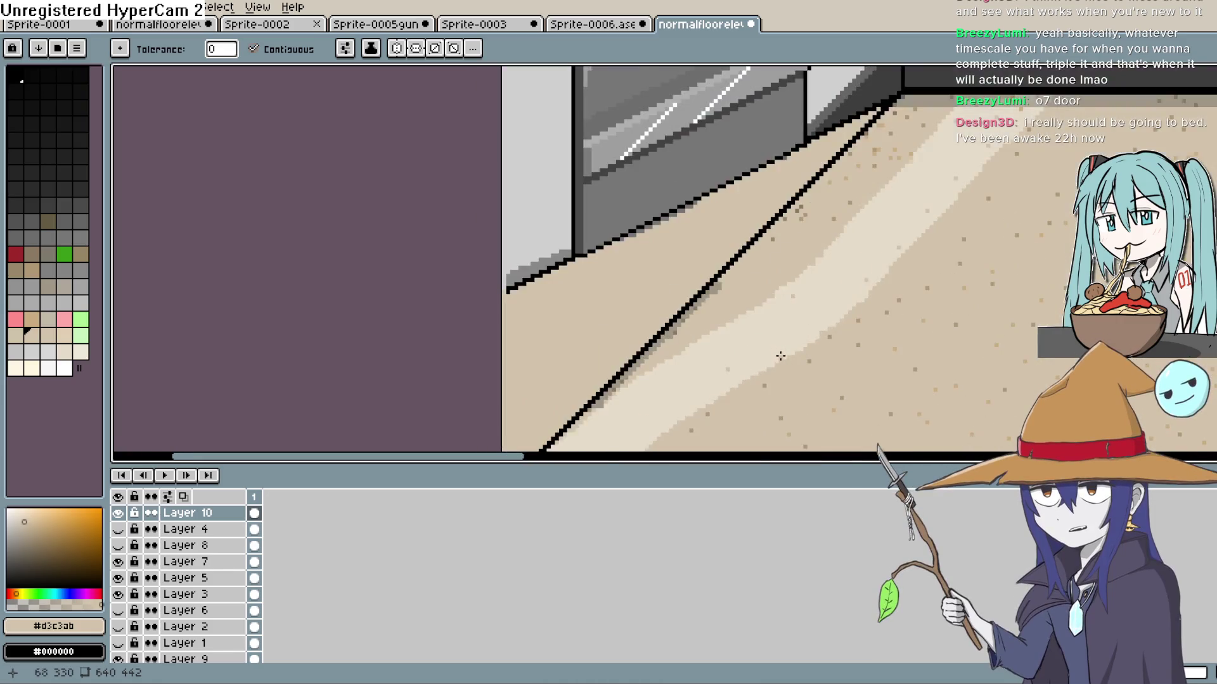
scroll(782, 353, "down", 3)
scroll(785, 349, "up", 3)
Sample the wall's light grey and paint the grey wall strip with it
key("i")
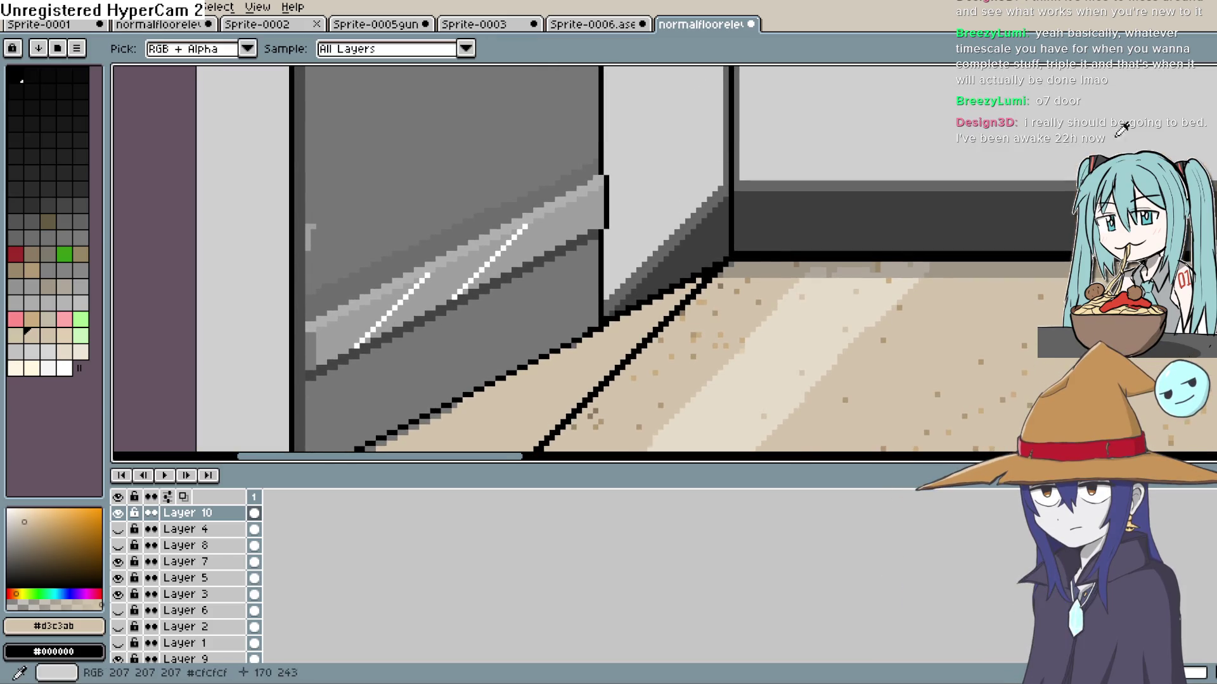
left_click(682, 170)
key("g")
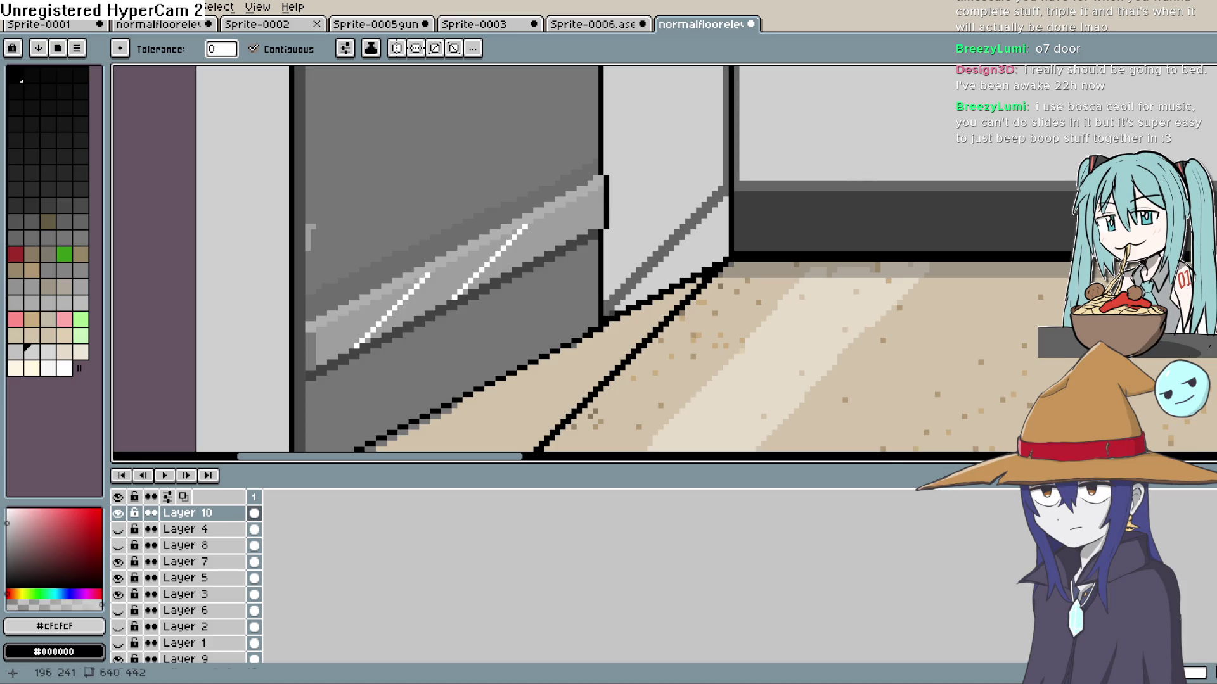
key("b")
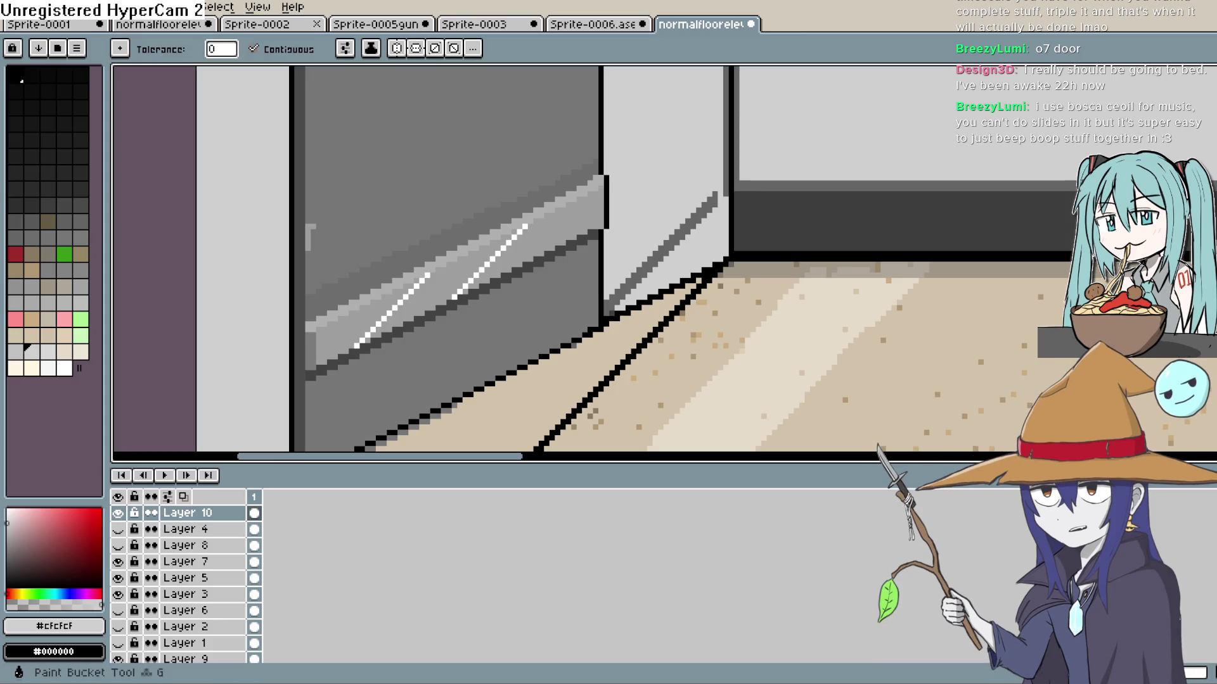
left_click(612, 311)
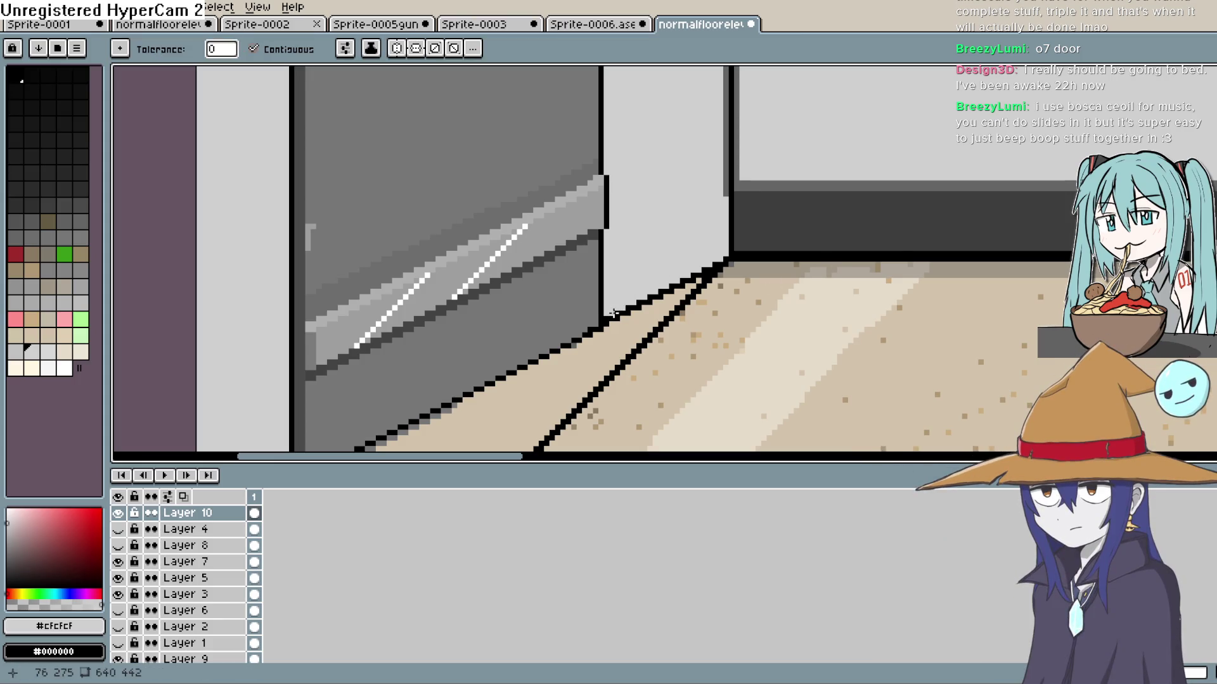
left_click_drag(612, 315, 714, 270)
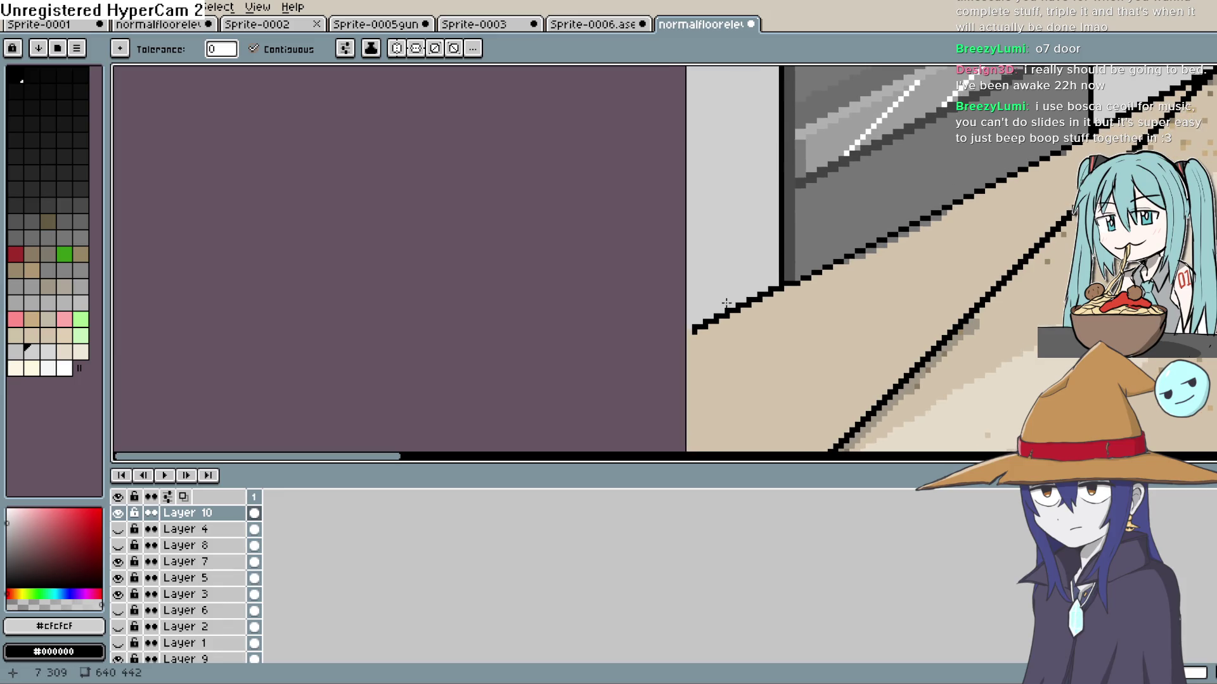
scroll(726, 303, "down", 3)
scroll(777, 267, "down", 2)
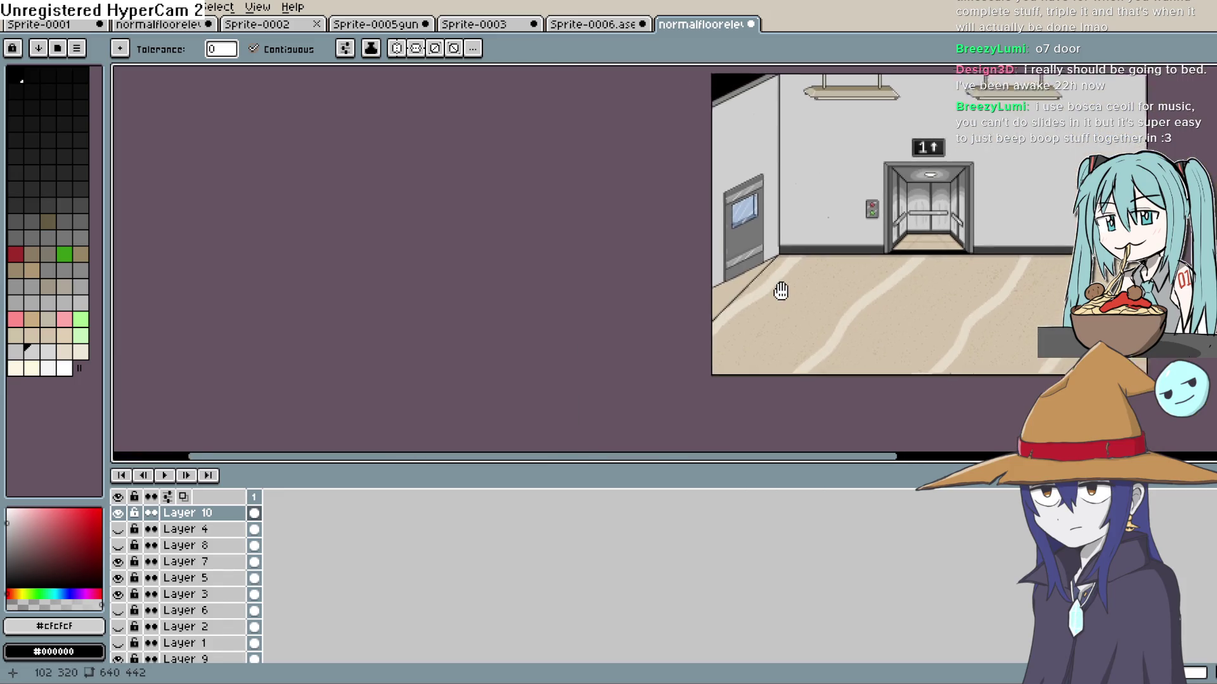
scroll(749, 298, "up", 5)
scroll(754, 176, "down", 2)
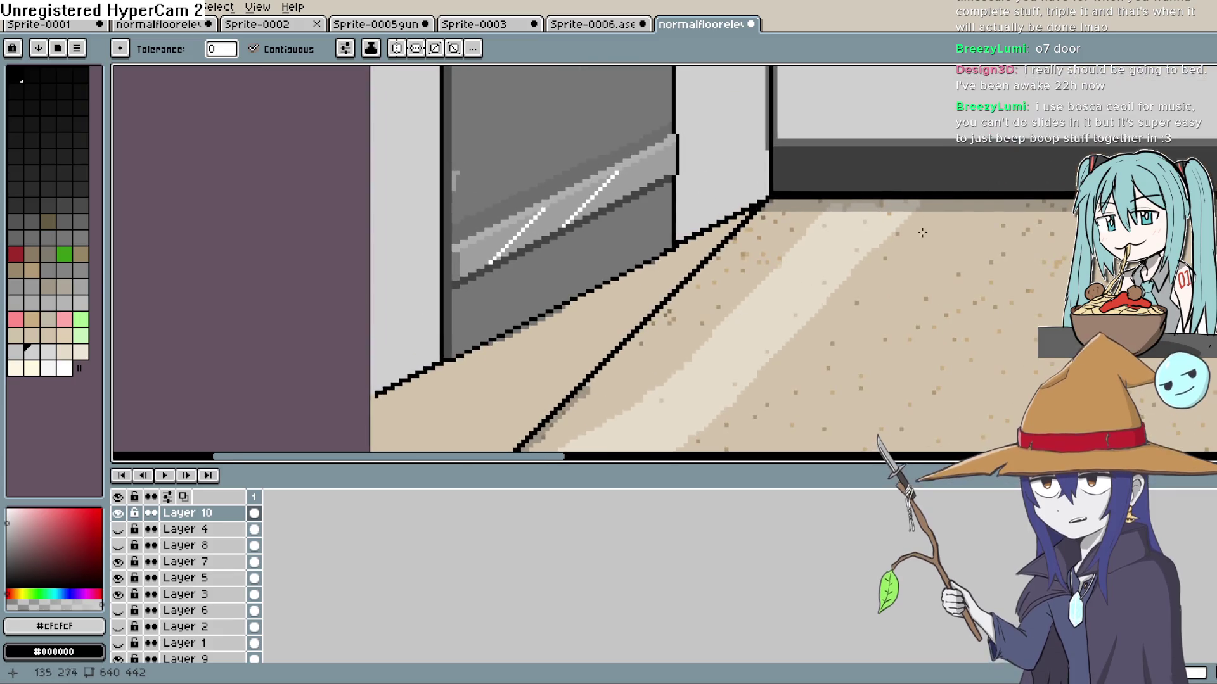
scroll(786, 221, "up", 2)
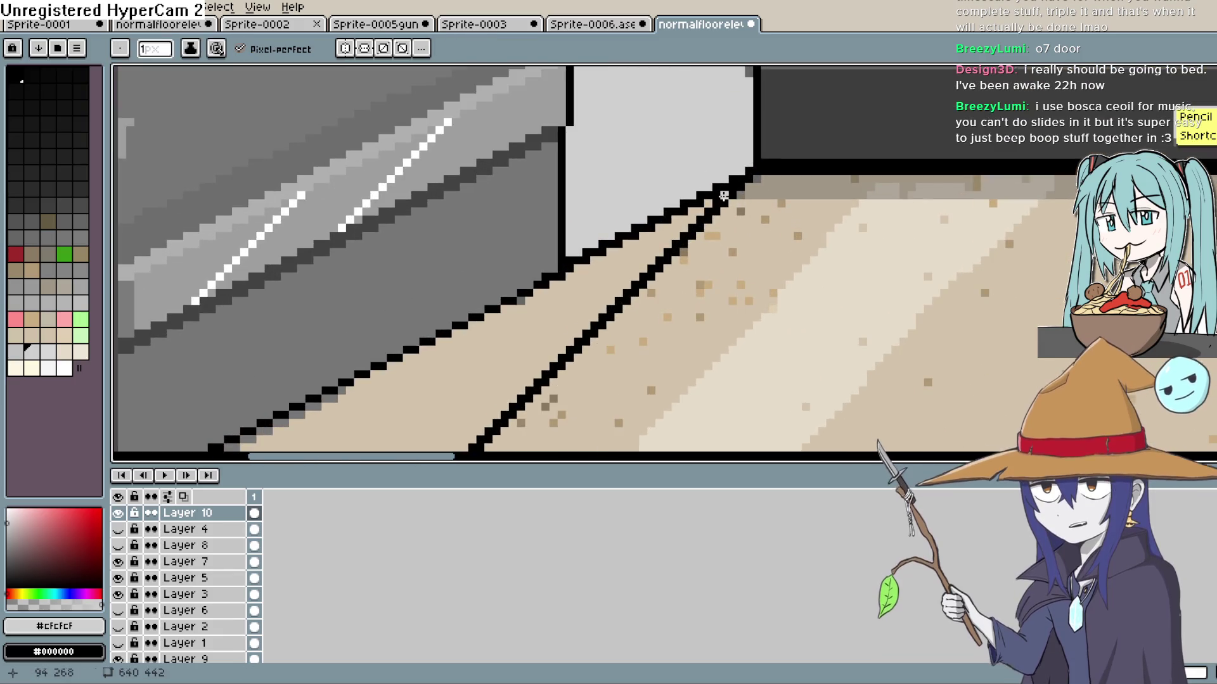
Sample the floor beige and fill over the second black floor line
key("i")
left_click(729, 252)
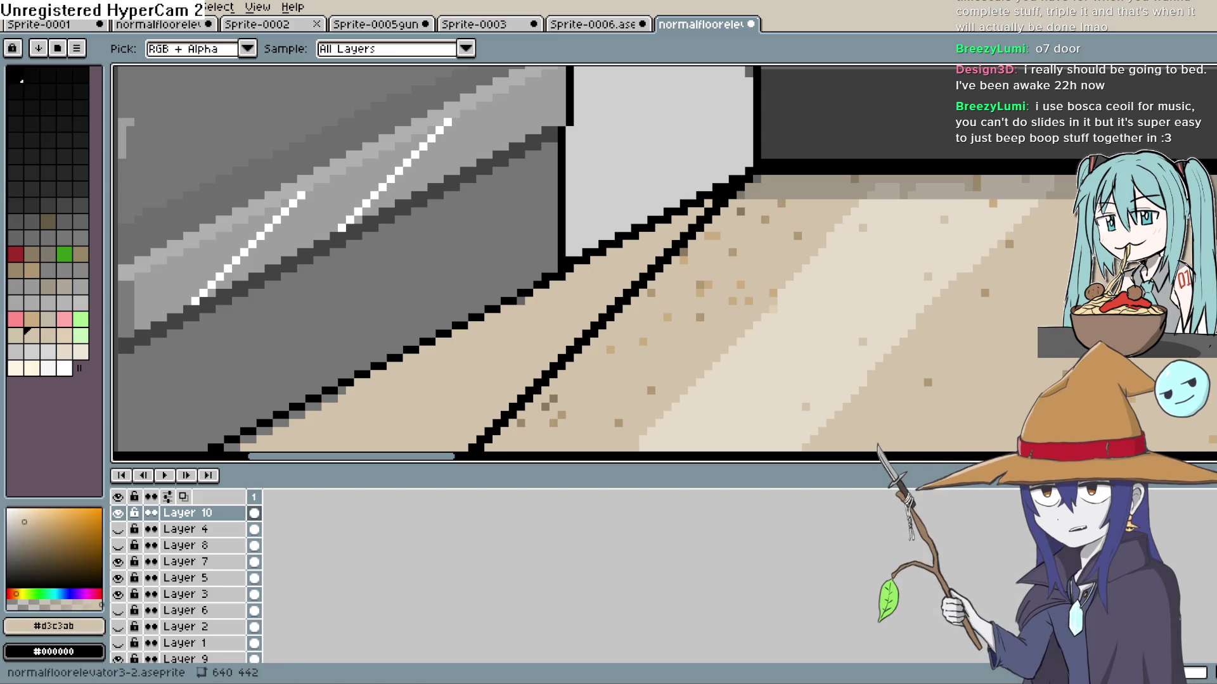
key("b")
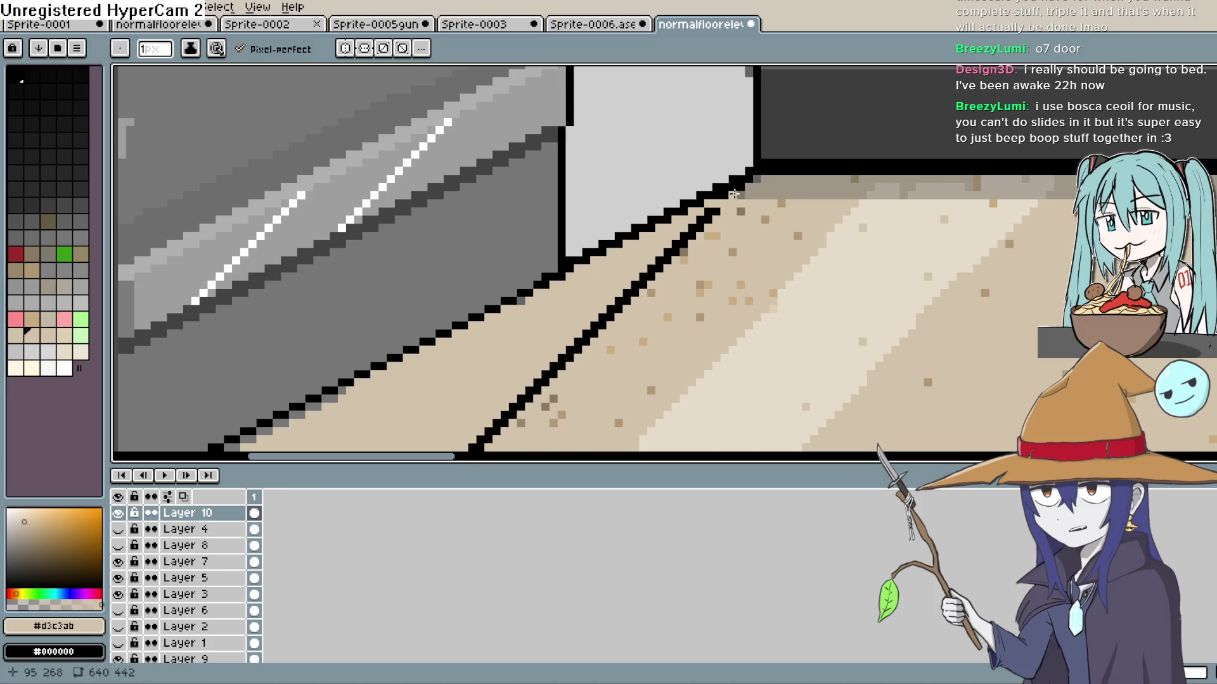
key("g")
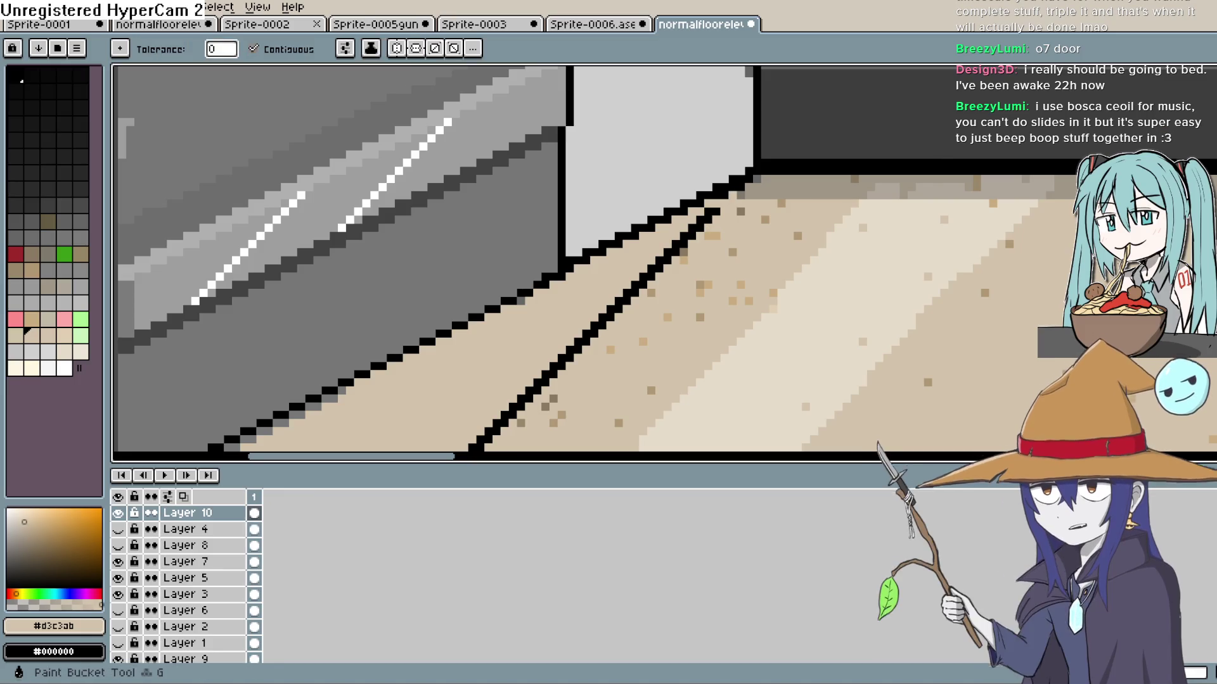
left_click(682, 244)
scroll(688, 267, "down", 3)
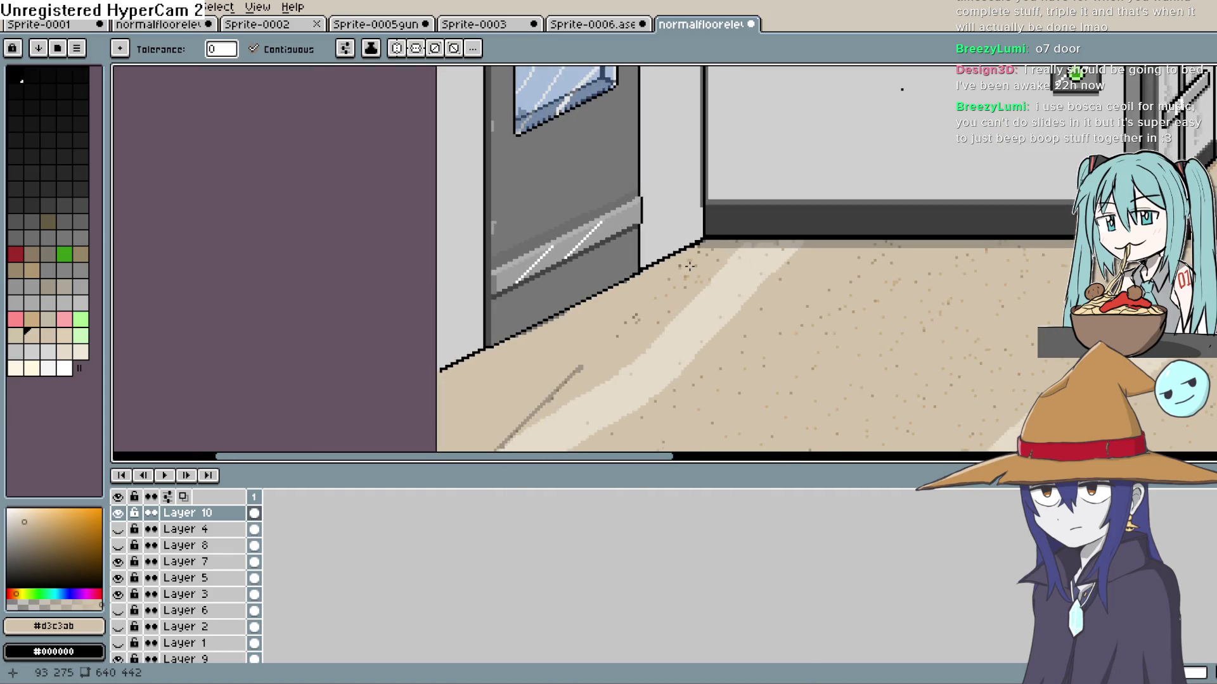
scroll(688, 267, "down", 3)
scroll(811, 336, "down", 1)
mouse_move(811, 335)
left_mouse_down()
mouse_move(787, 353)
mouse_move(810, 364)
left_mouse_up()
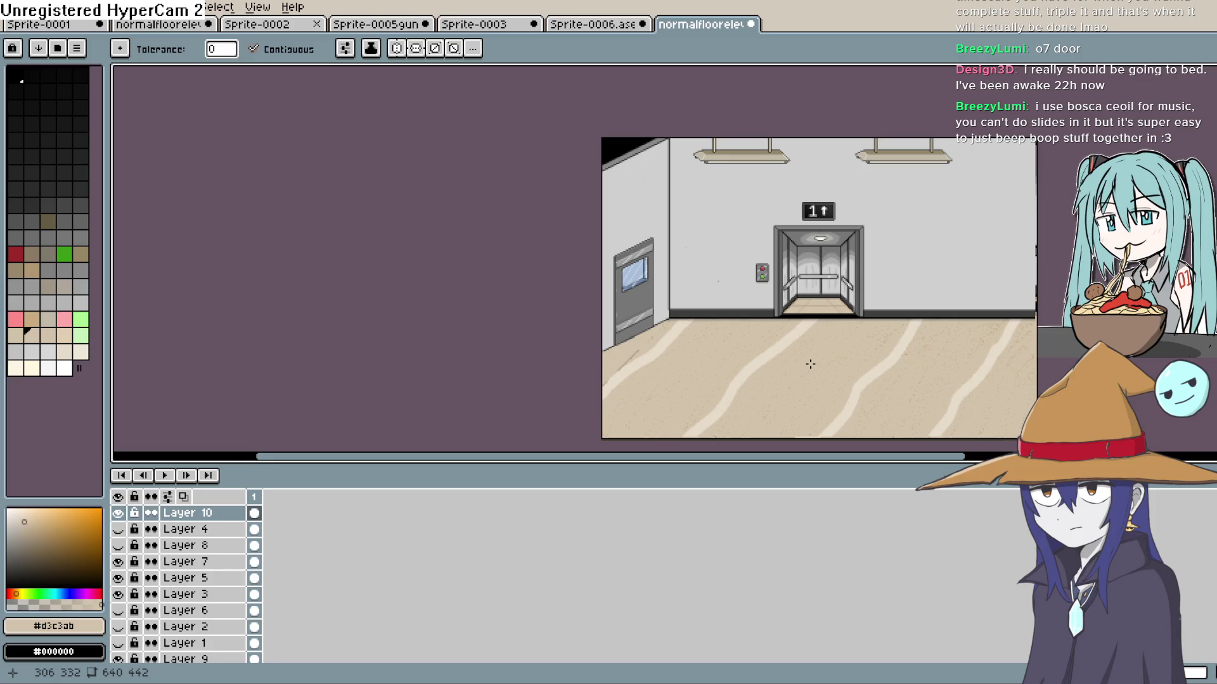
scroll(650, 304, "up", 3)
scroll(701, 350, "down", 2)
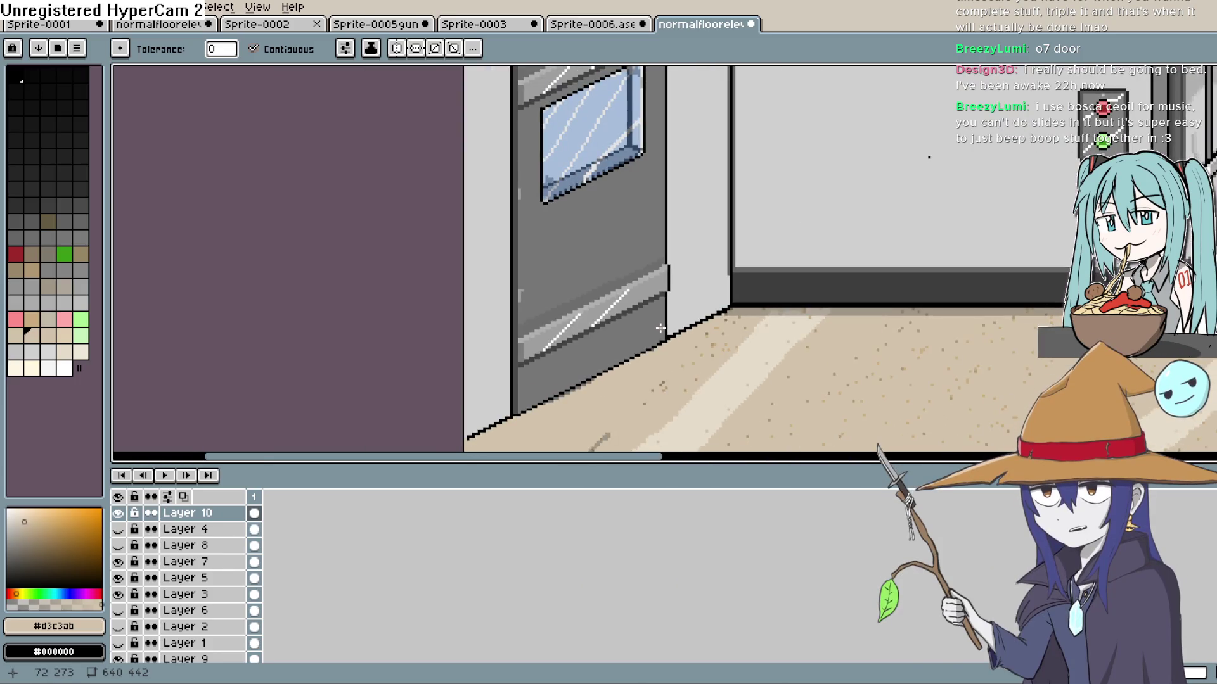
left_click_drag(712, 347, 747, 302)
scroll(744, 306, "down", 2)
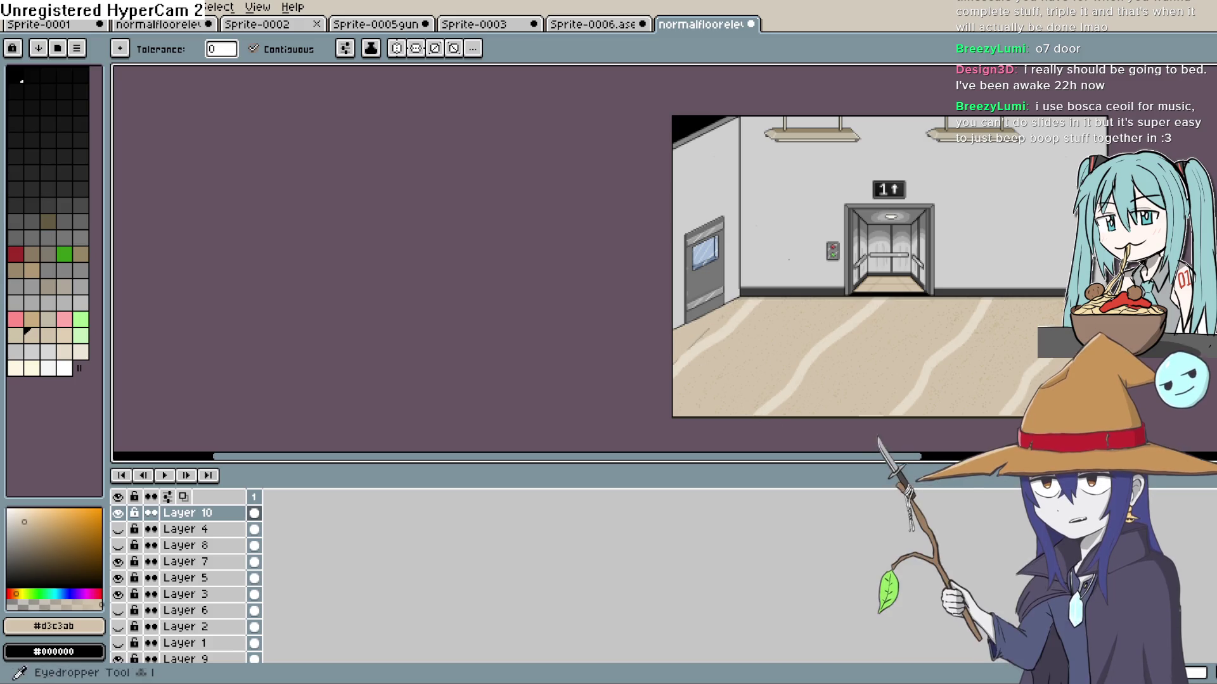
Add another new layer, Layer 11, above Layer 10
left_click(1207, 130)
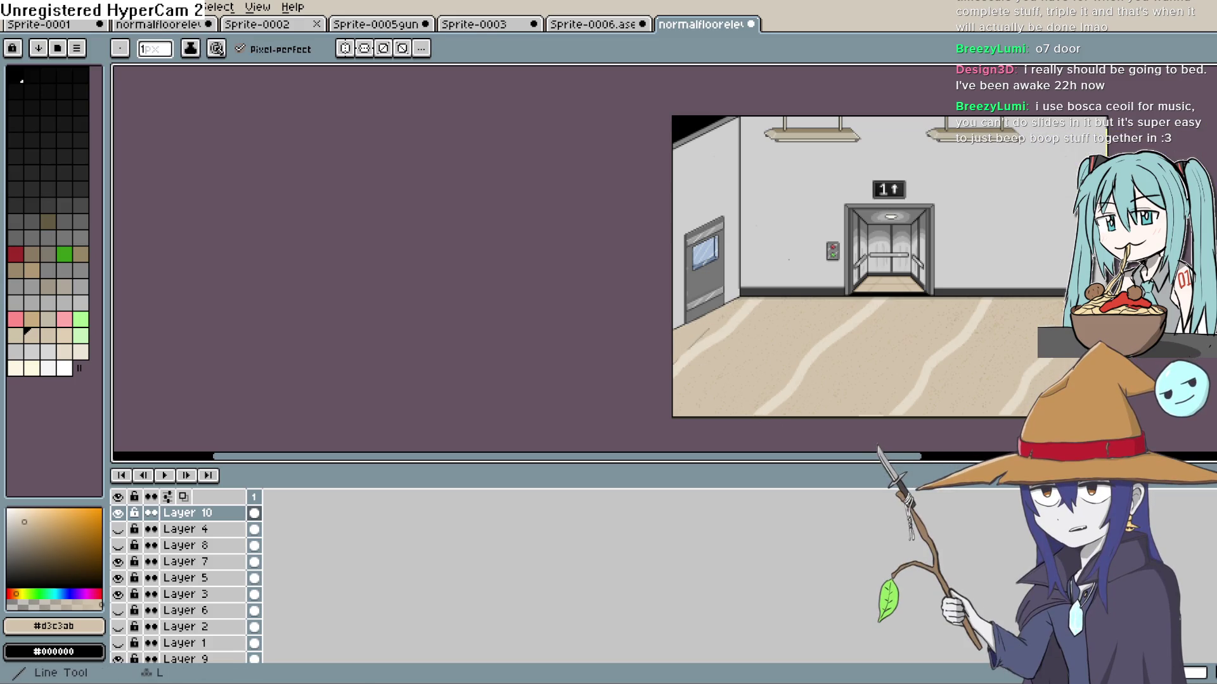
left_click(1207, 266)
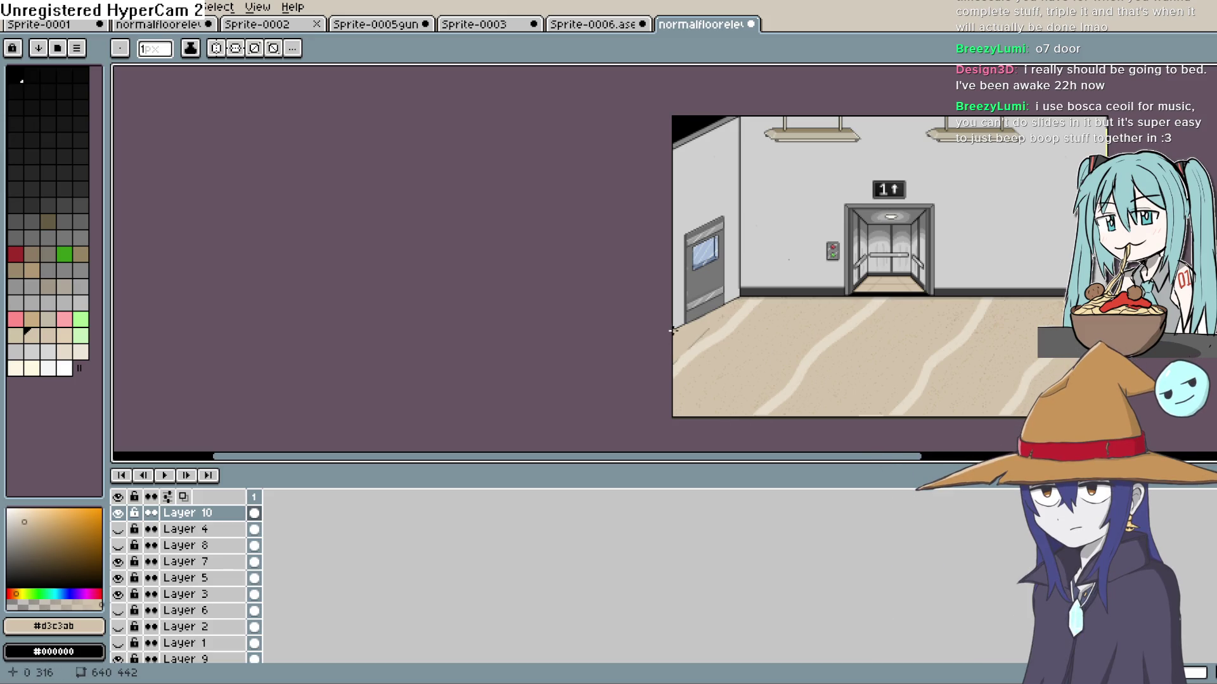
key("v")
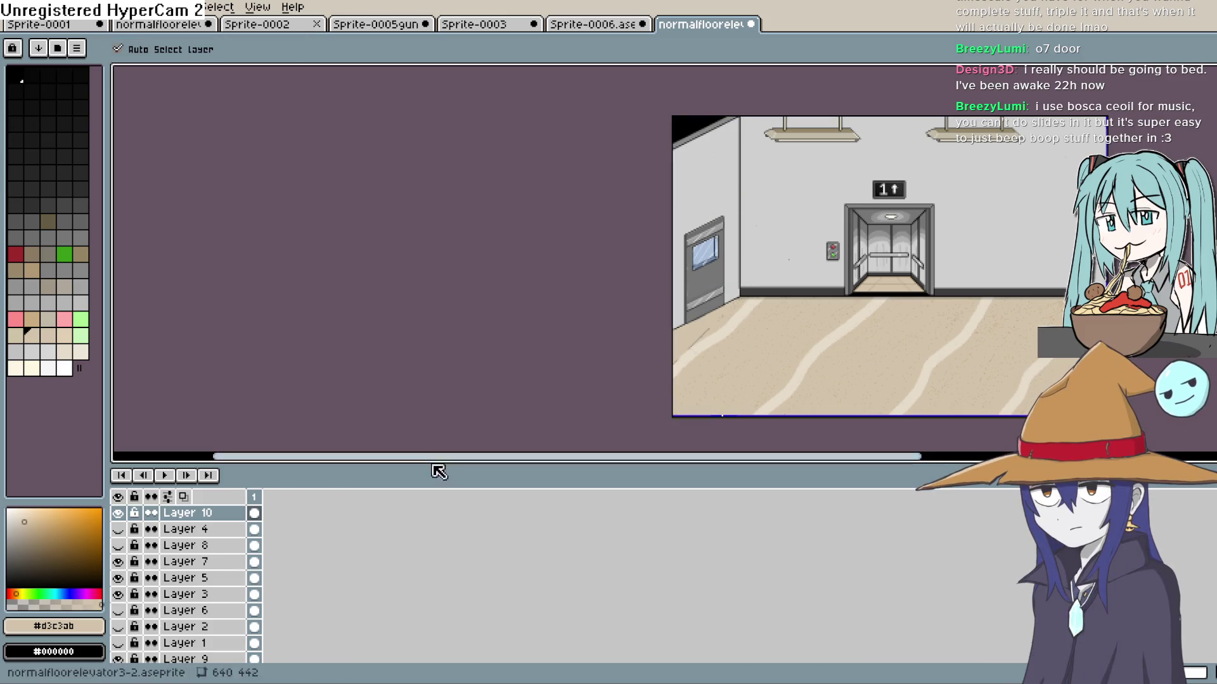
key("shift+n")
Pick black and draw a diagonal line across the bottom-left floor corner
key("b")
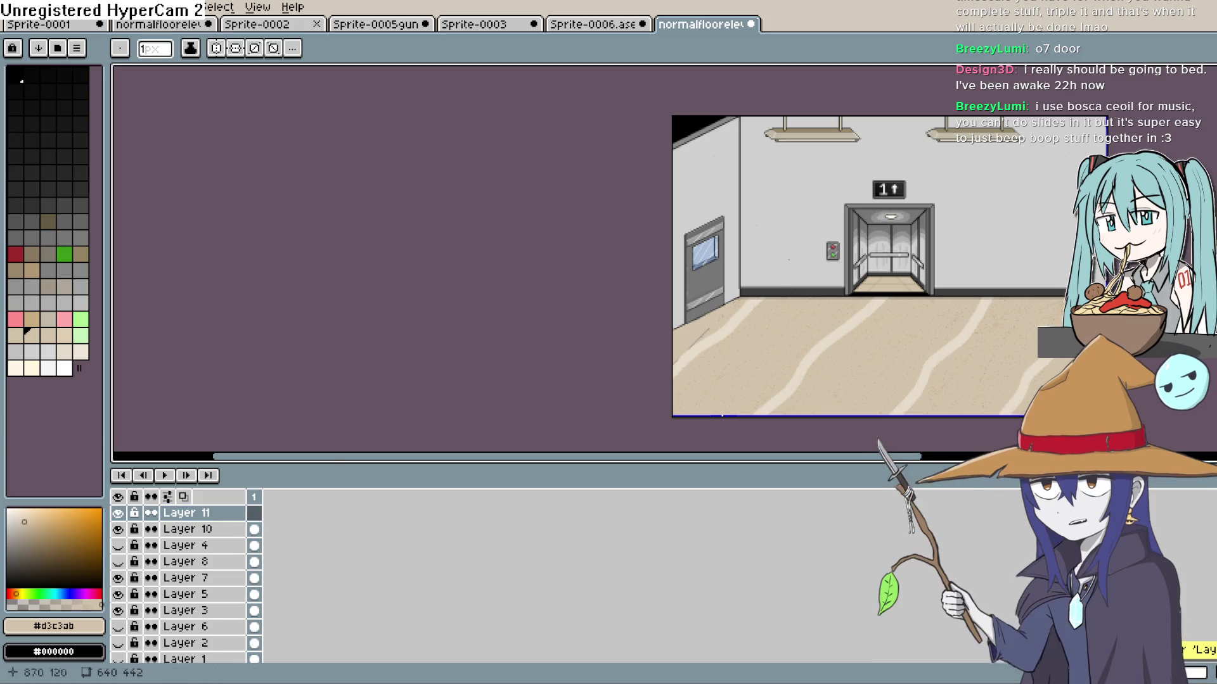
left_click(548, 428, "alt")
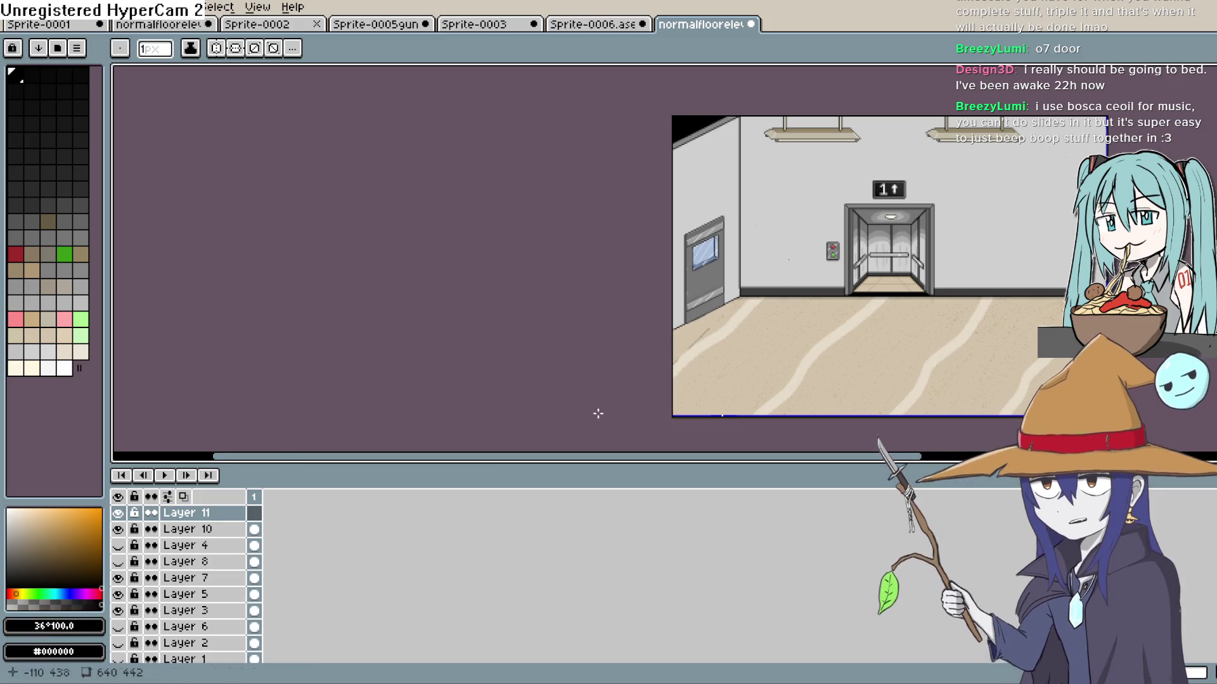
scroll(689, 294, "up", 1)
mouse_move(645, 278)
left_mouse_down()
mouse_move(760, 406)
mouse_move(830, 443)
mouse_move(845, 437)
mouse_move(808, 400)
left_mouse_up()
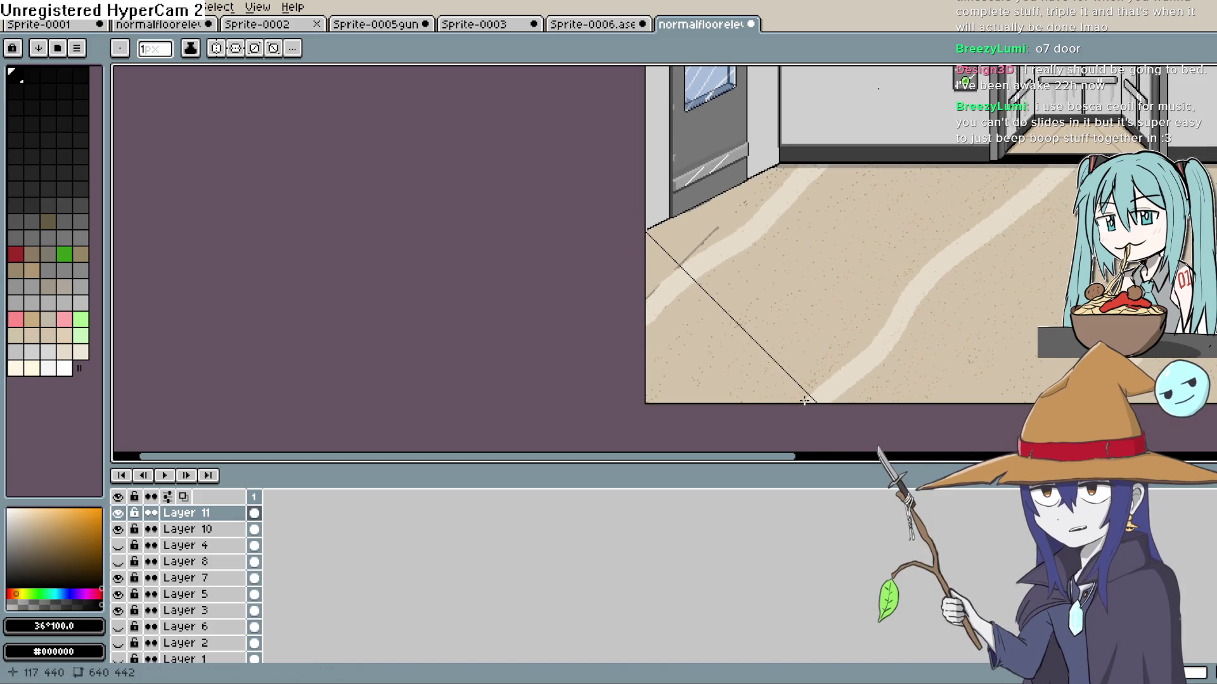
Bucket-fill the corner left of the diagonal black, including the leftover light and grey bands
key("g")
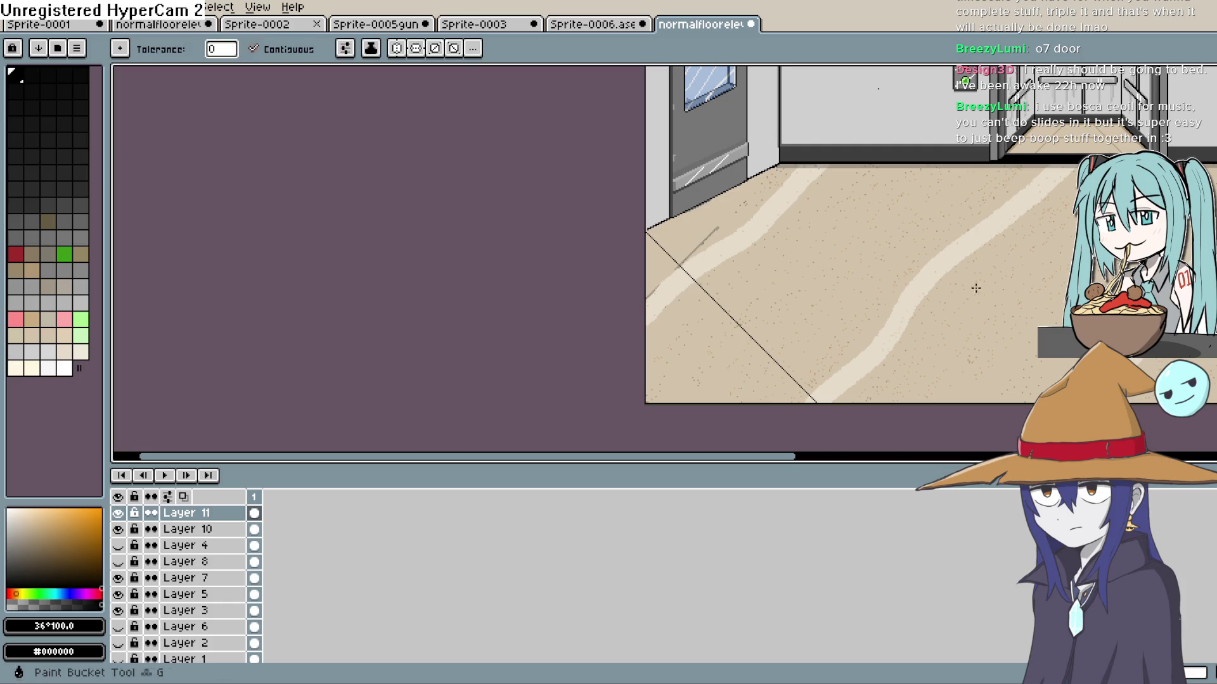
left_click(731, 354)
key("ctrl+z")
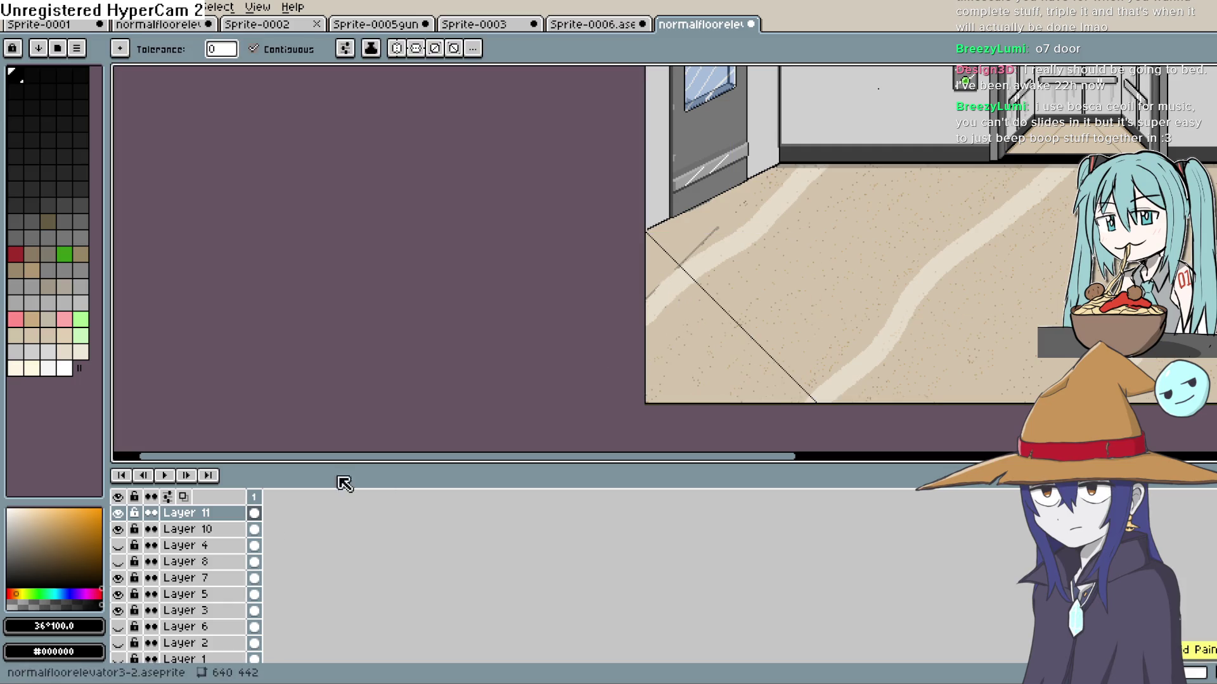
scroll(719, 341, "up", 3)
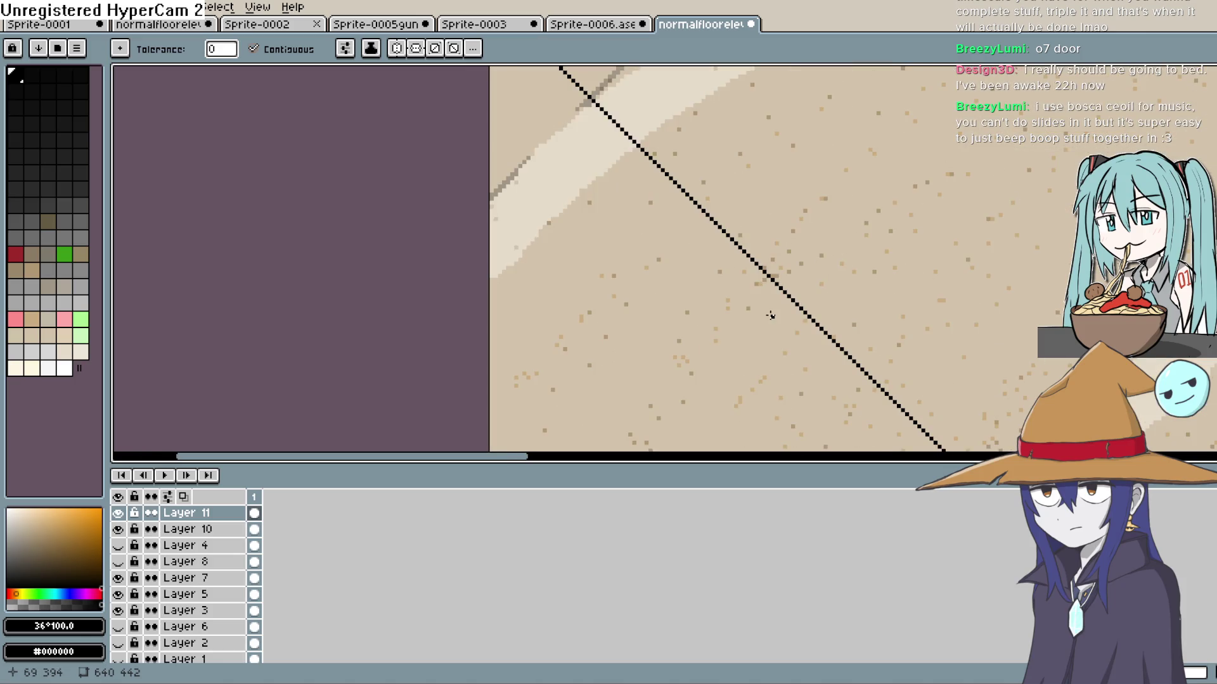
left_click(742, 266)
left_click(513, 228)
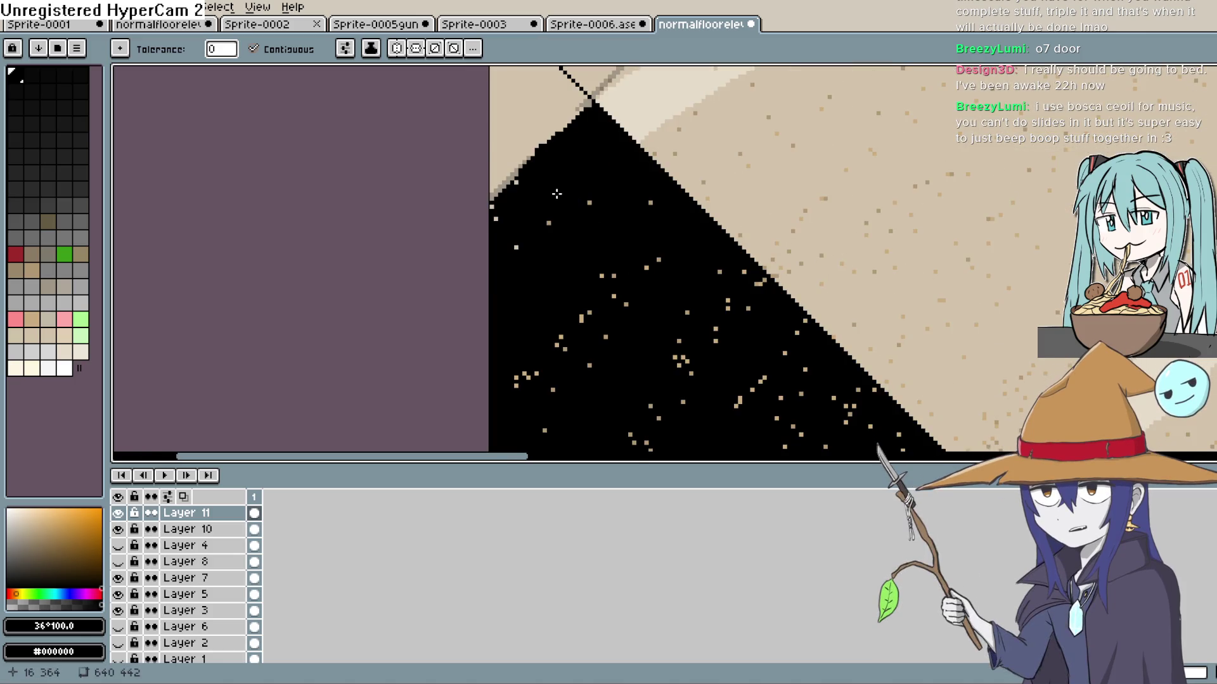
left_click(514, 140)
left_click(519, 169)
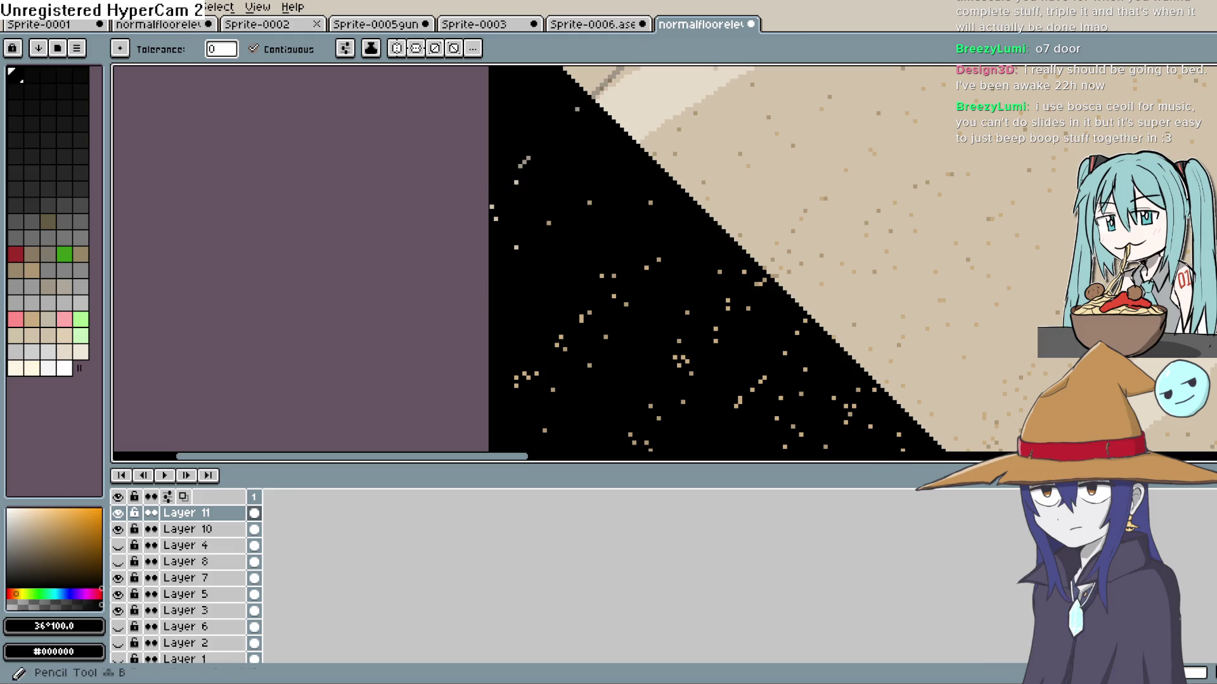
left_click(1207, 120)
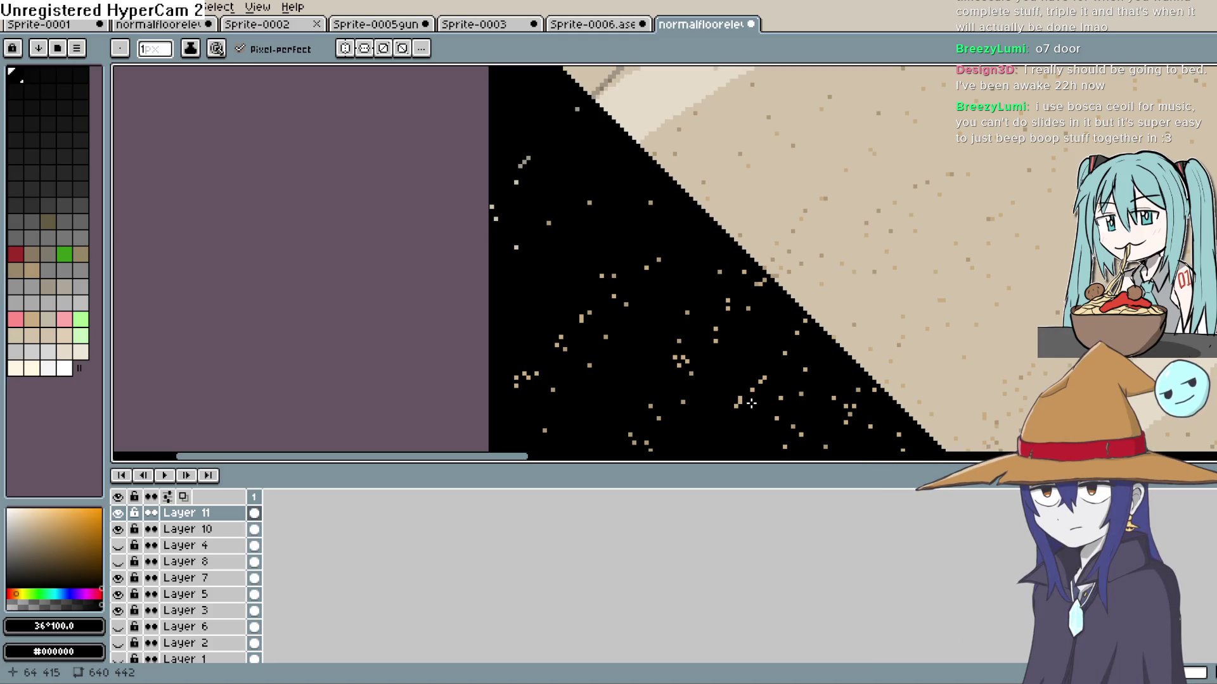
scroll(659, 355, "down", 2)
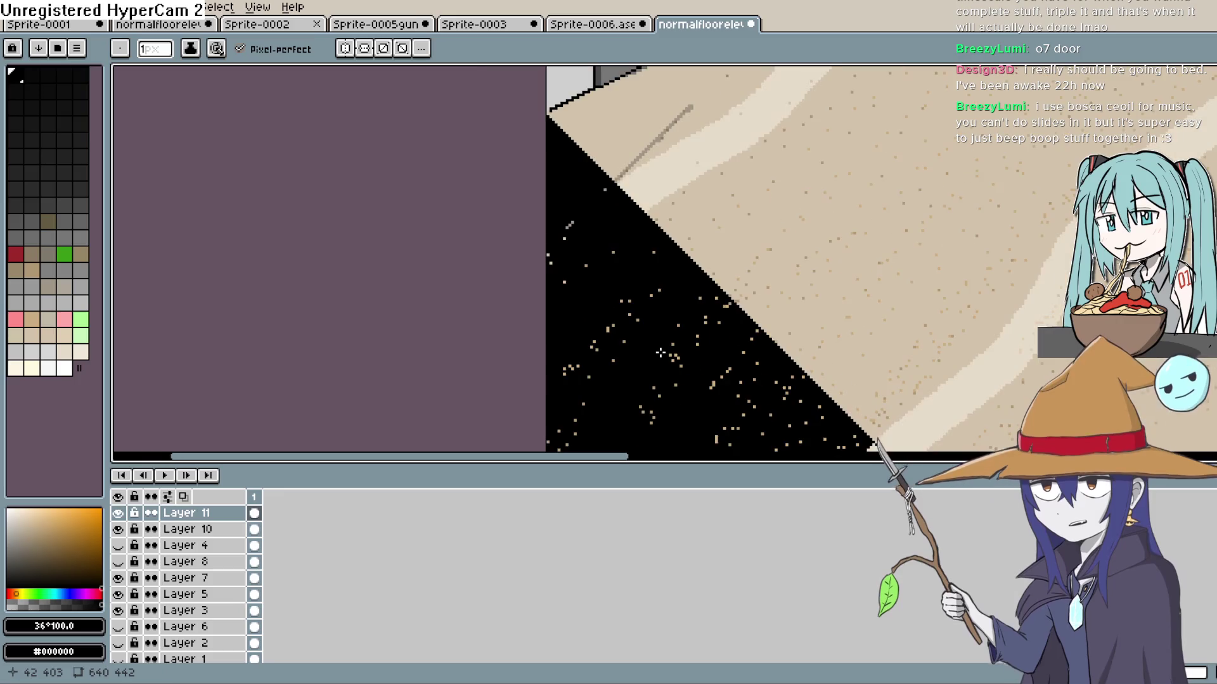
Enlarge the pencil to 6 px and paint four stray light specks in the corner black
key("v")
key("b")
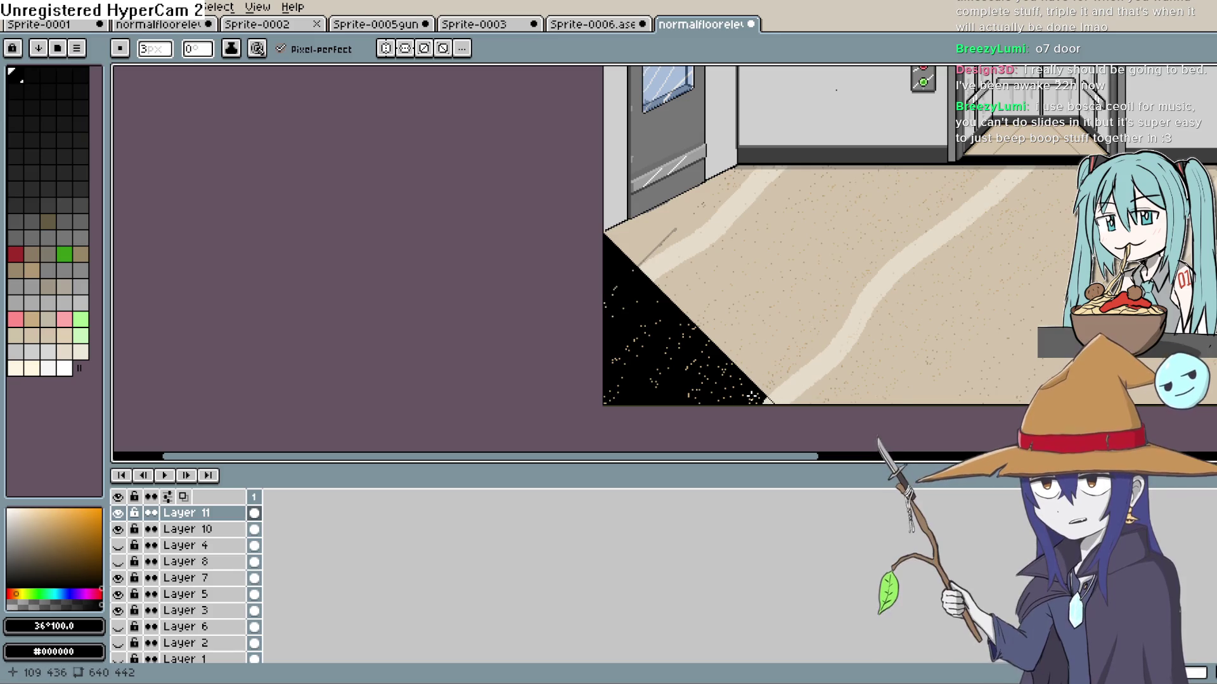
key("plus")
key("plus")
key("plus")
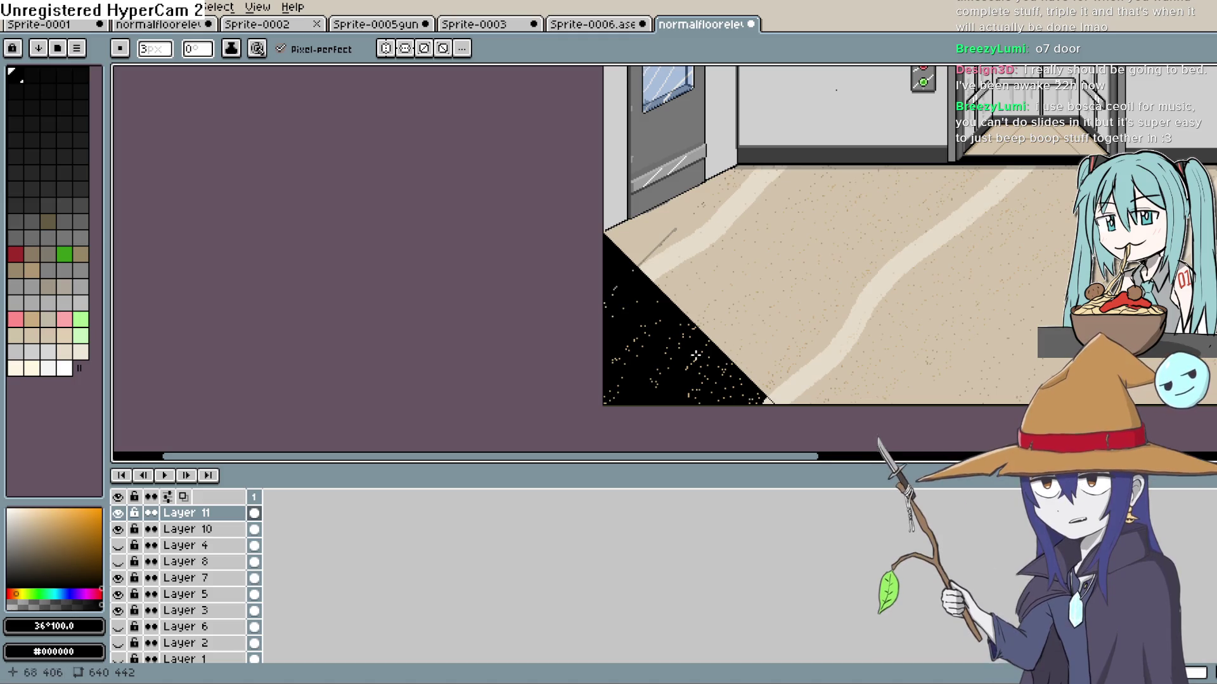
scroll(684, 350, "up", 3)
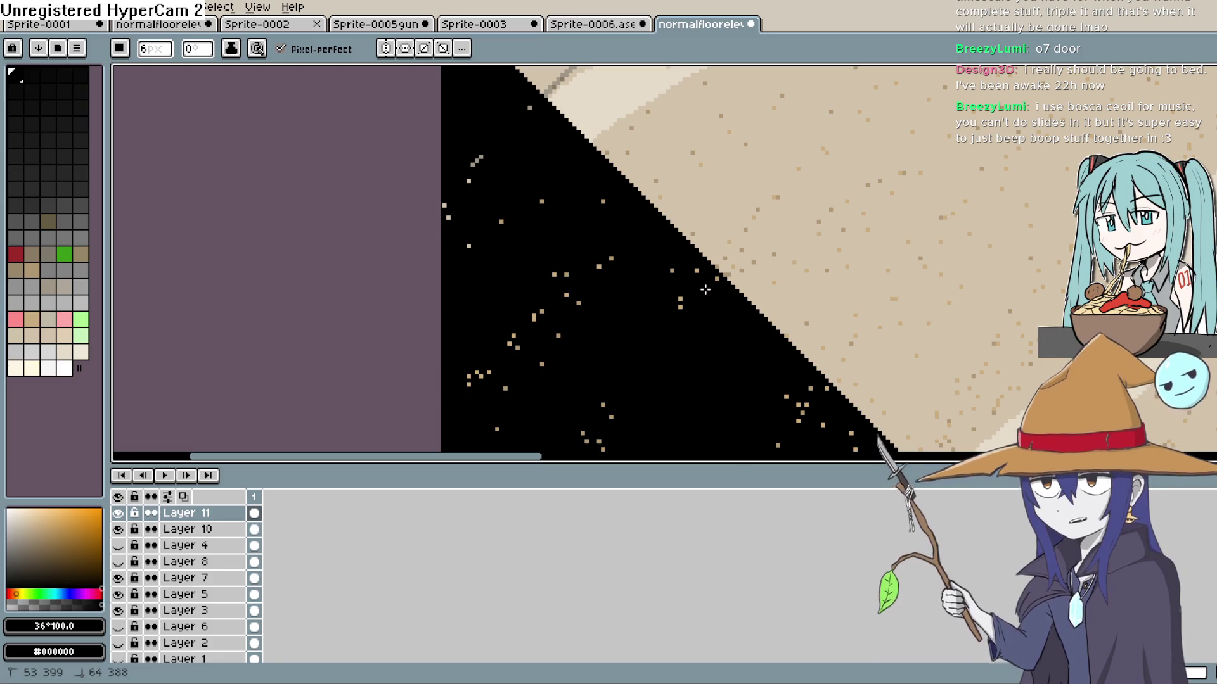
left_click(671, 270)
left_click(565, 295)
left_click(541, 312)
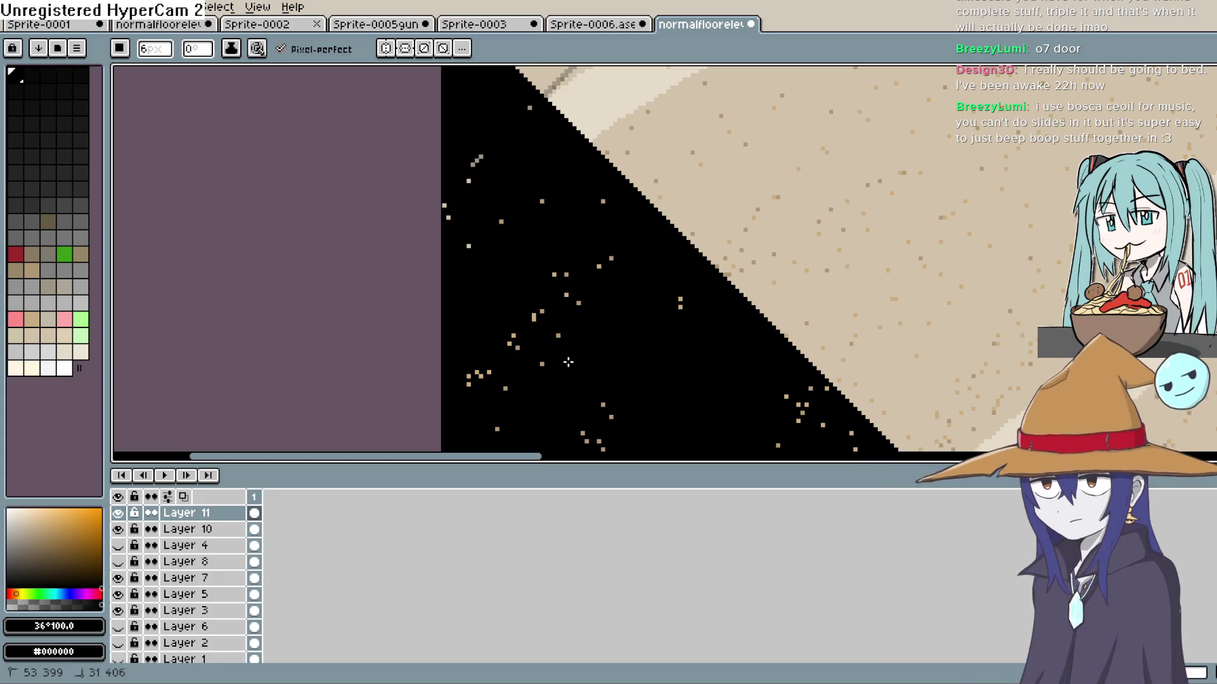
left_click(557, 335)
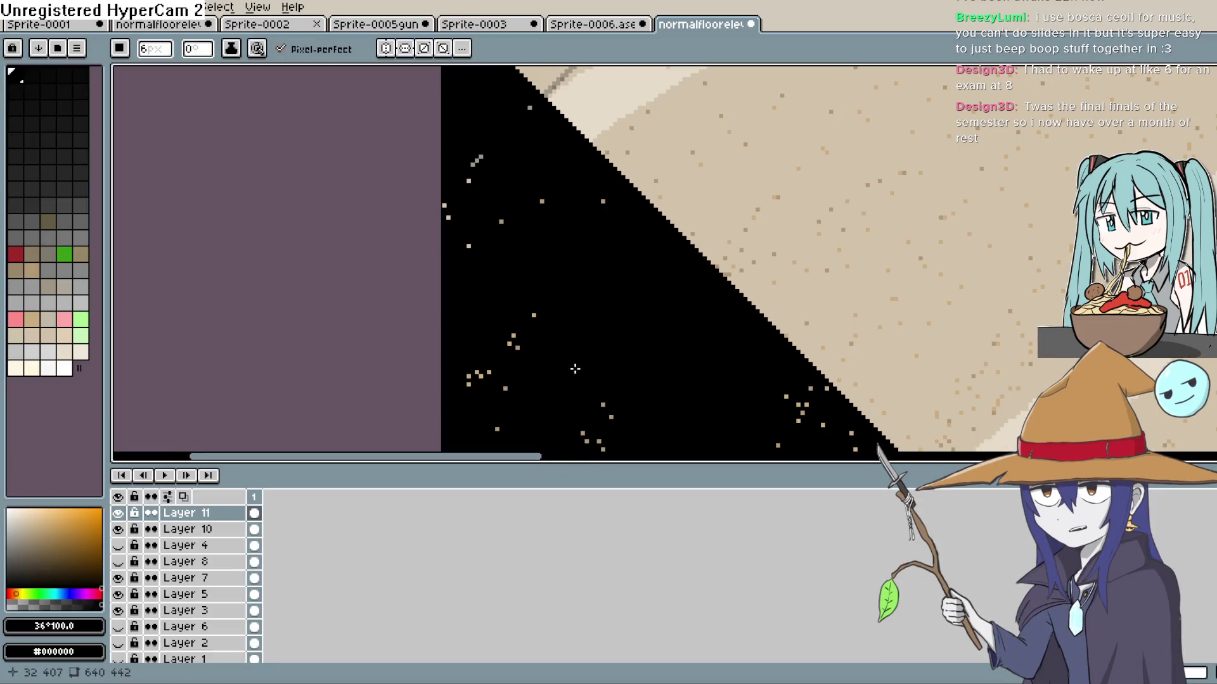
Black out the tan specks along the corner's lower edge and diagonal, then switch to BeepBox
left_click_drag(584, 389, 610, 276)
left_click_drag(519, 278, 477, 350)
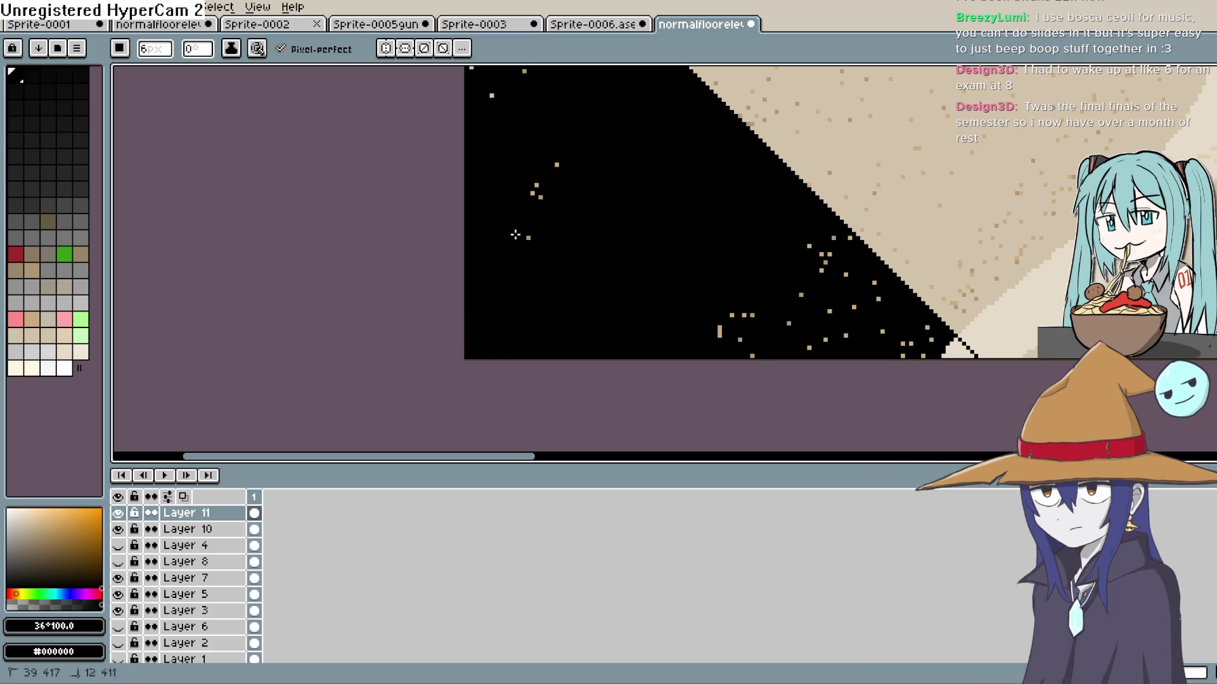
left_click(734, 311)
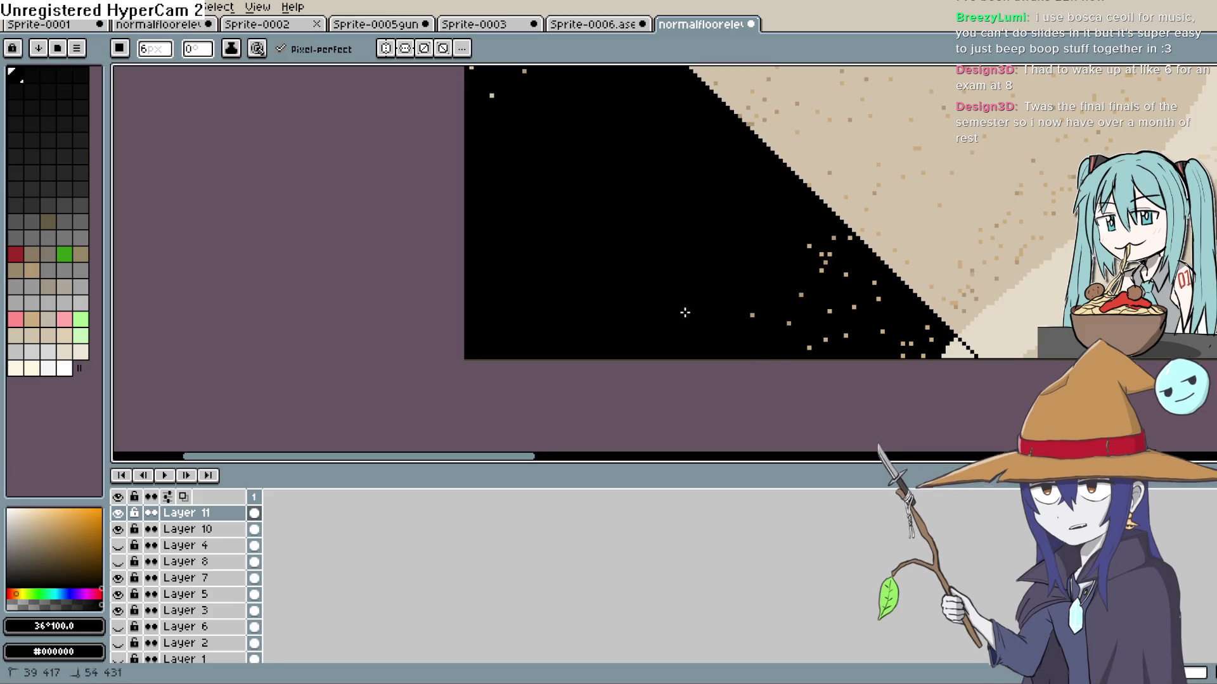
mouse_move(804, 313)
left_mouse_down()
mouse_move(873, 339)
mouse_move(842, 245)
mouse_move(922, 355)
left_mouse_up()
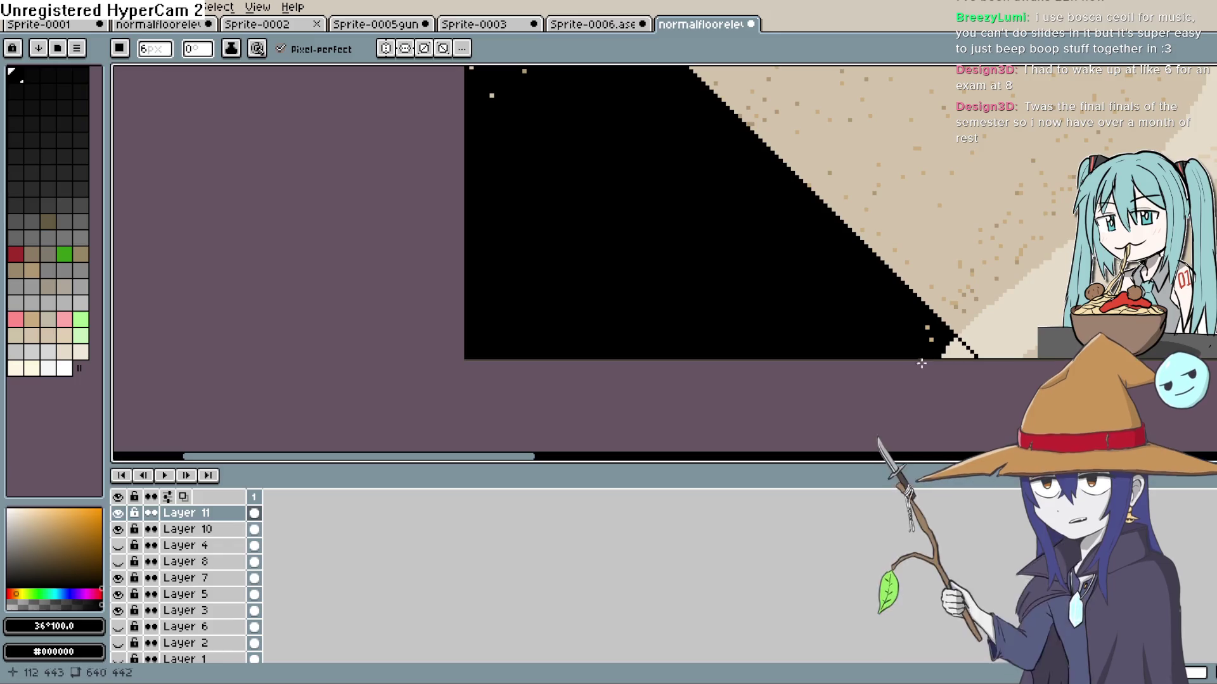
key("alt+Tab")
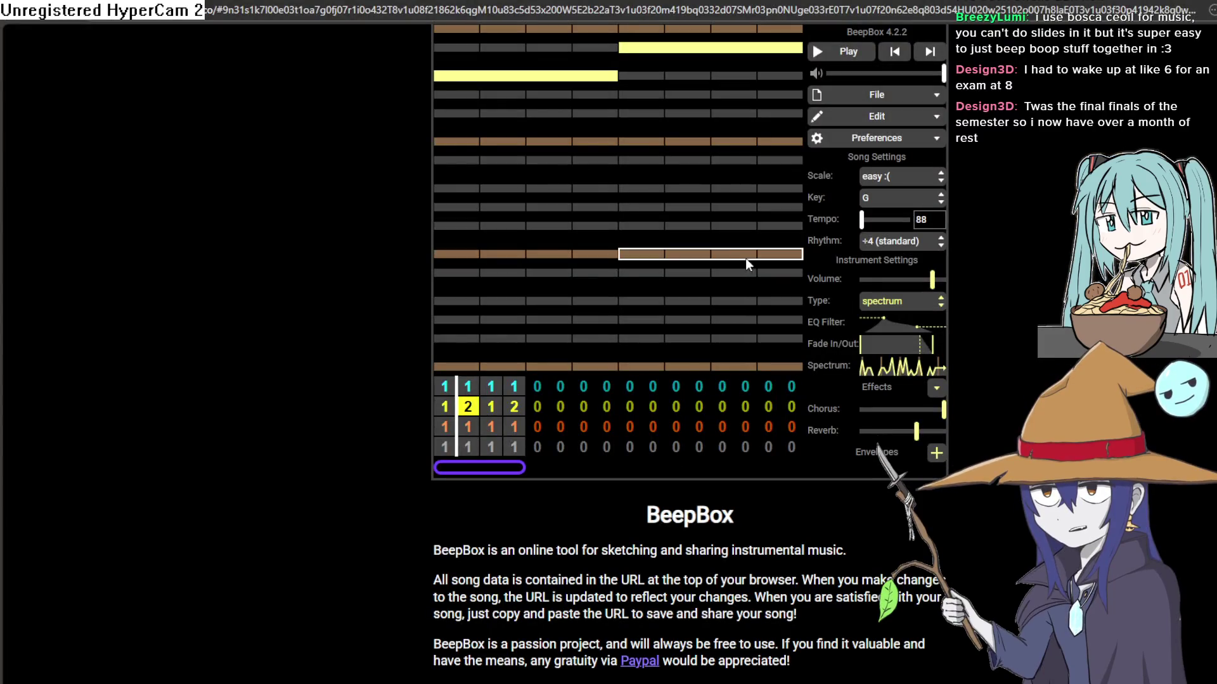
Open the channel 3 pattern, then load the copied song address in a new tab
left_click(508, 427)
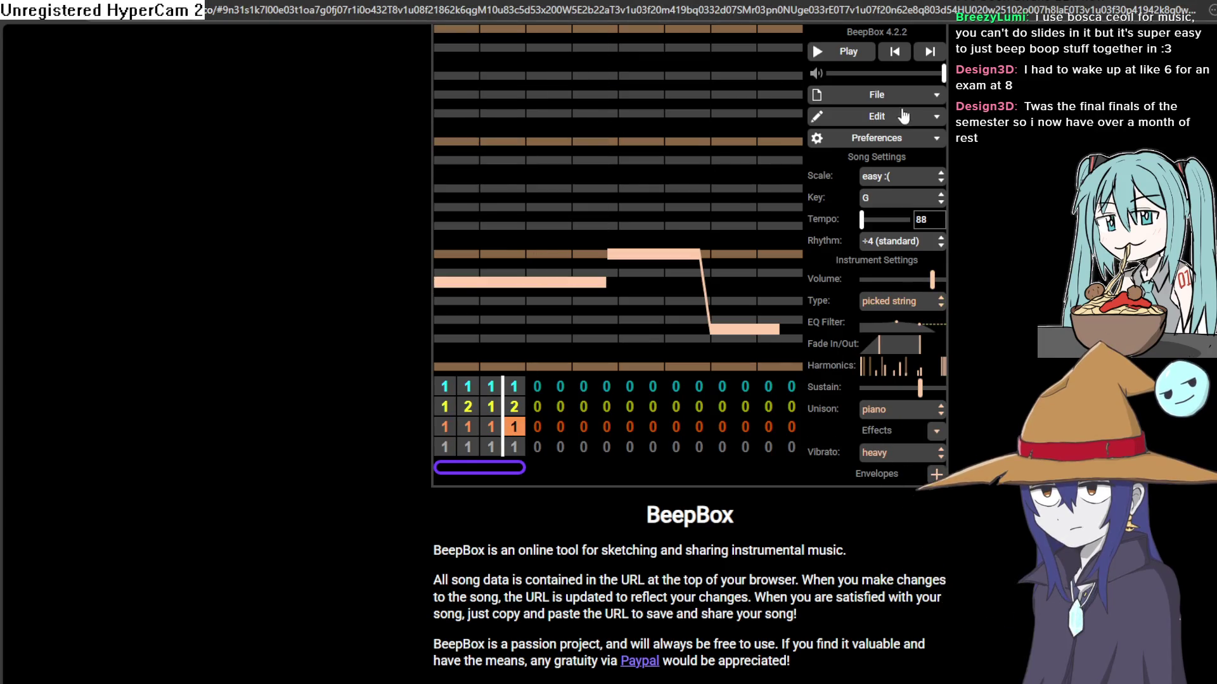
left_click(432, 10)
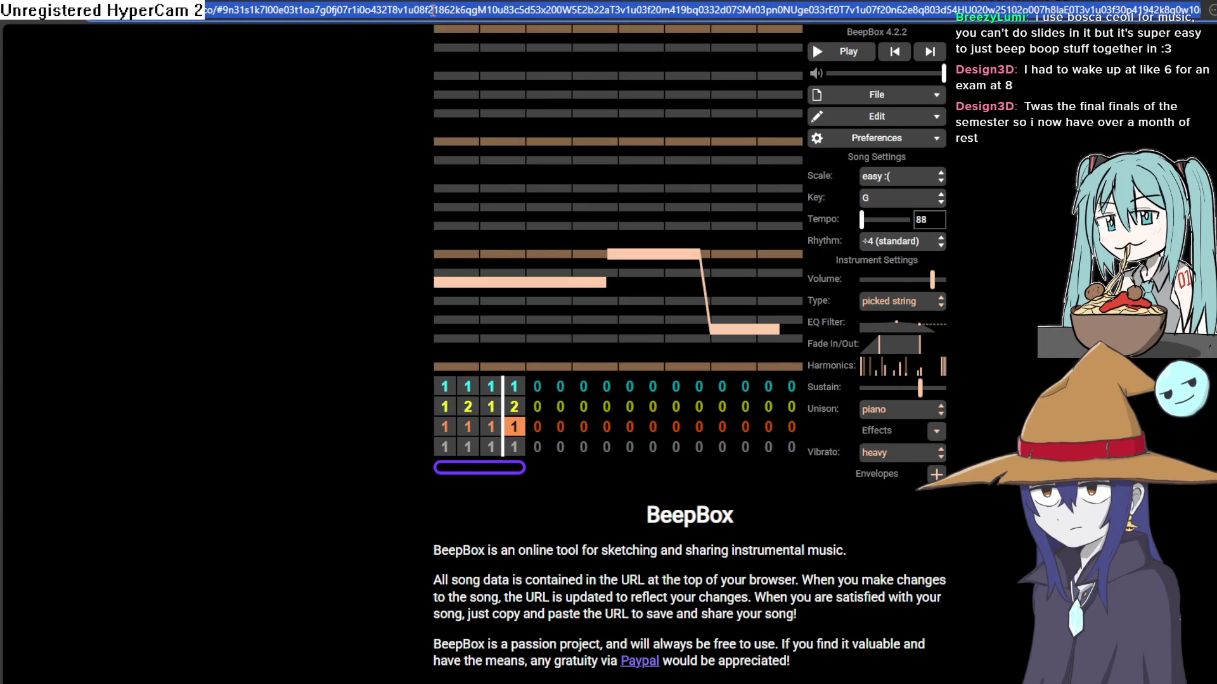
key("ctrl+t")
key("ctrl+v")
key("Return")
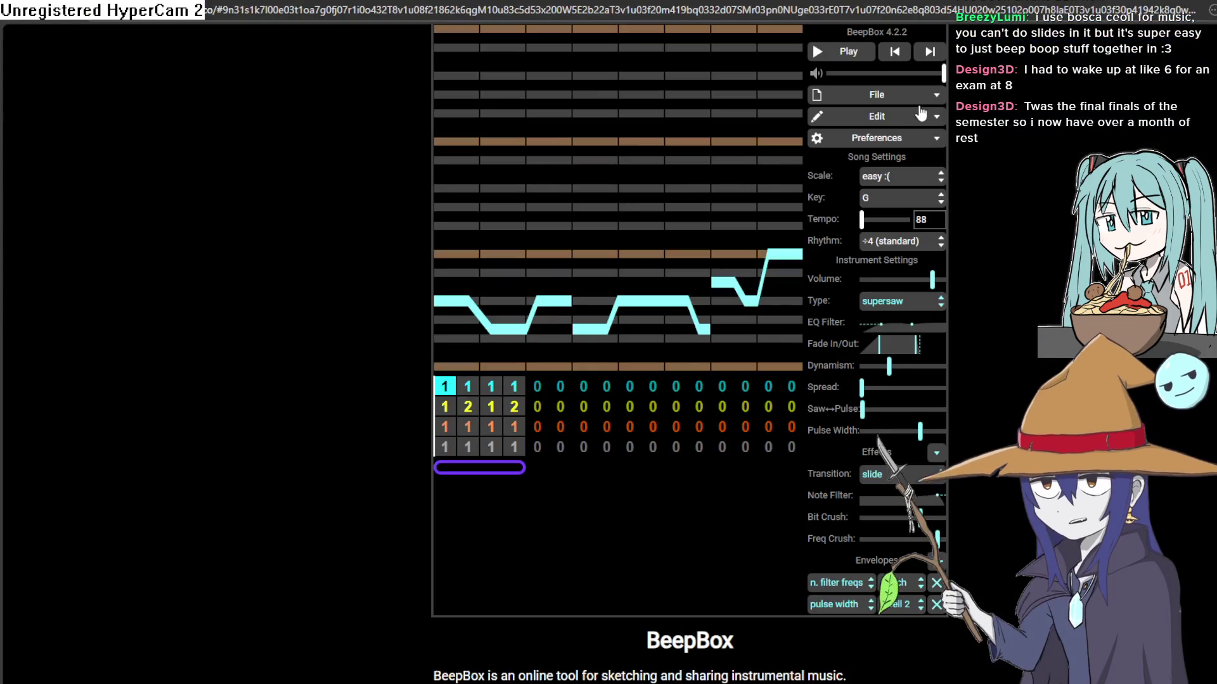
Sketch three electric-piano notes into the first pattern, removing and re-placing some
left_click(445, 254)
left_click(507, 216)
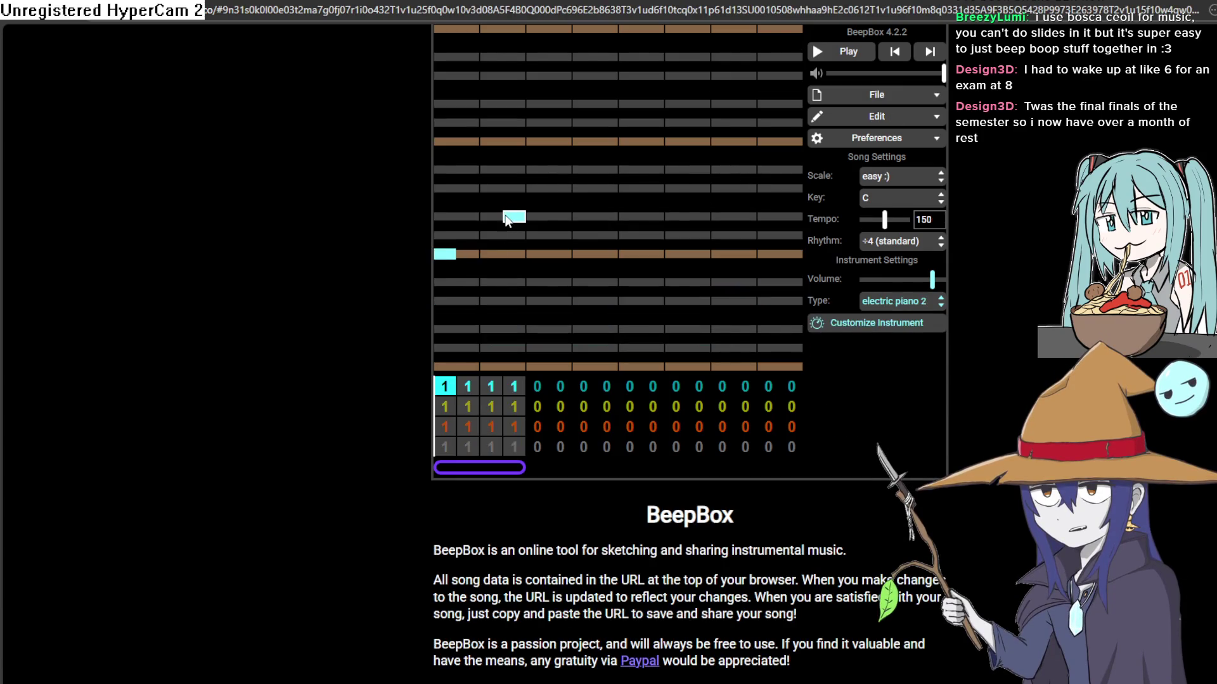
key("ctrl+z")
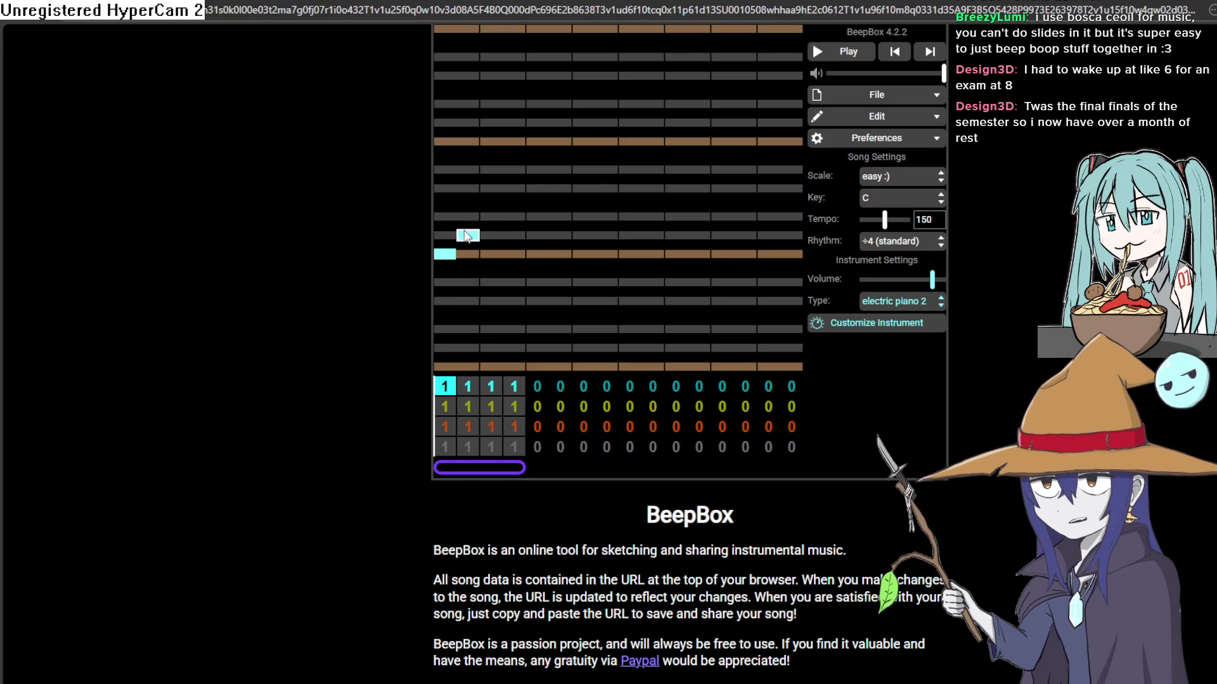
left_click(491, 140)
left_click(559, 284)
left_click(492, 141)
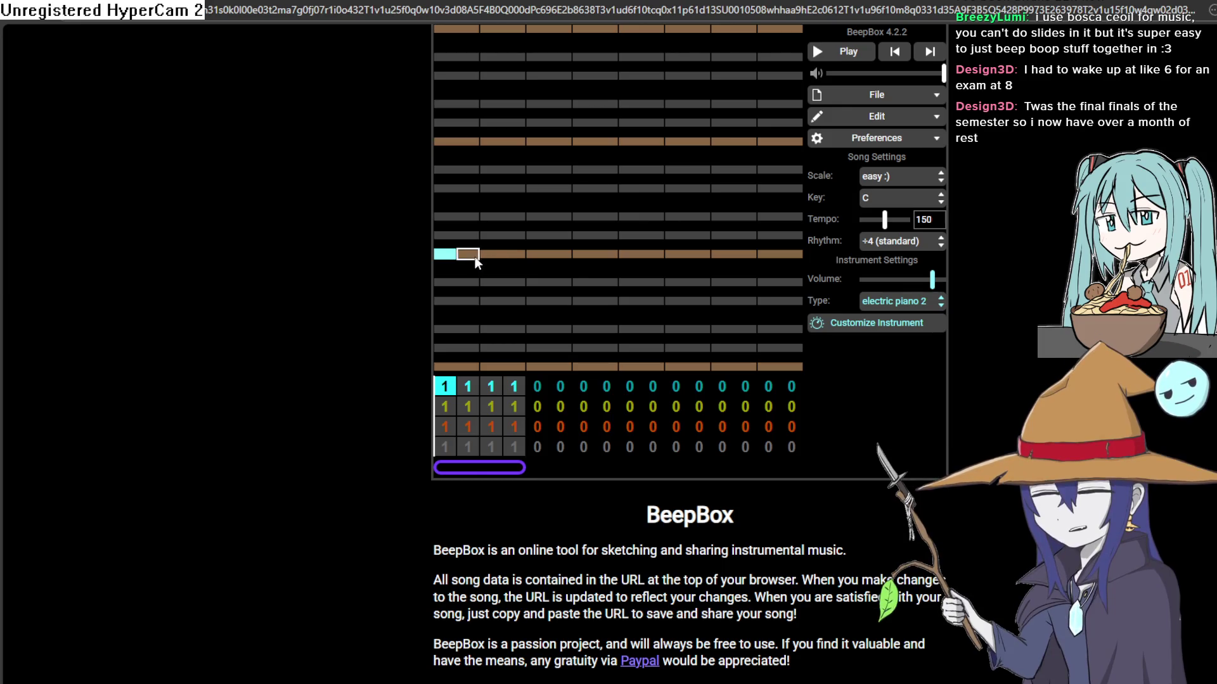
left_click(447, 256)
left_click(450, 256)
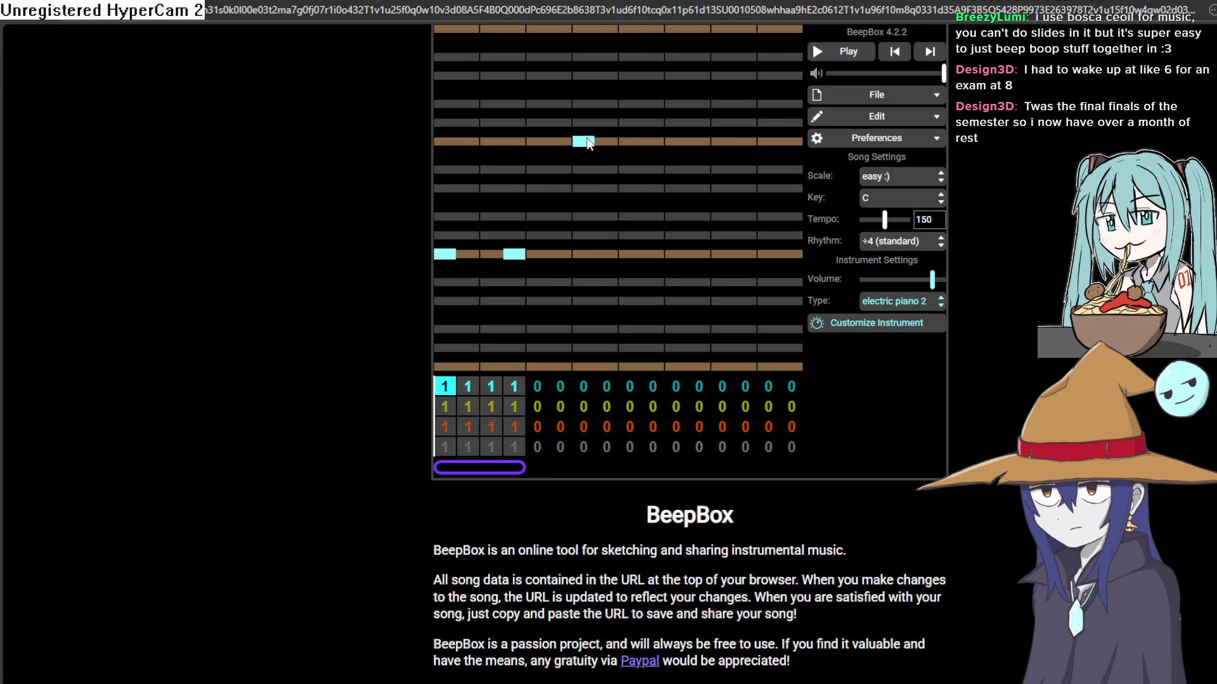
Play the pattern to audition the notes, then return to Aseprite
left_click(851, 54)
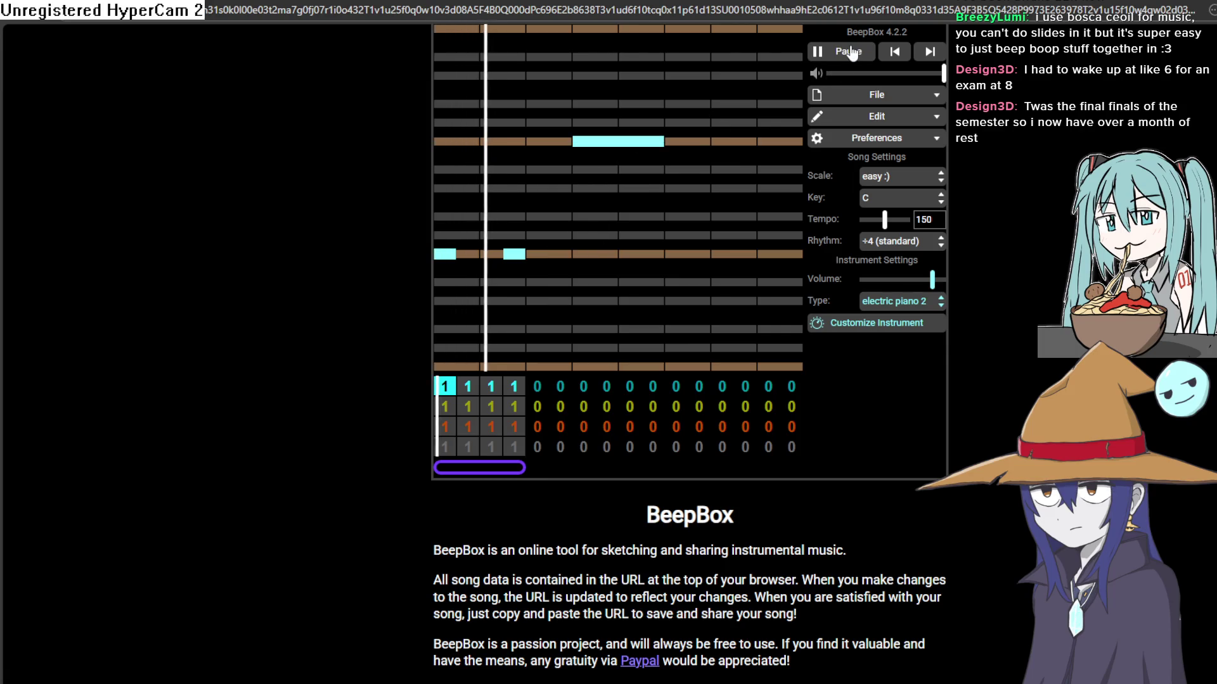
left_click(850, 51)
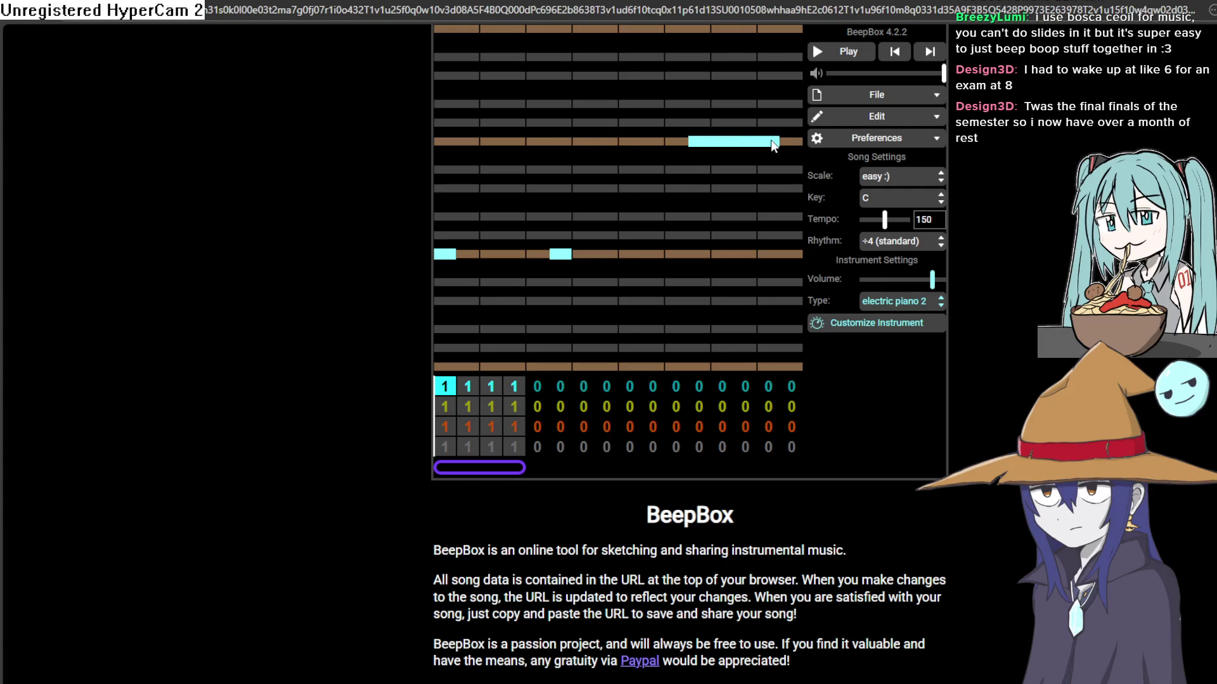
left_click(860, 53)
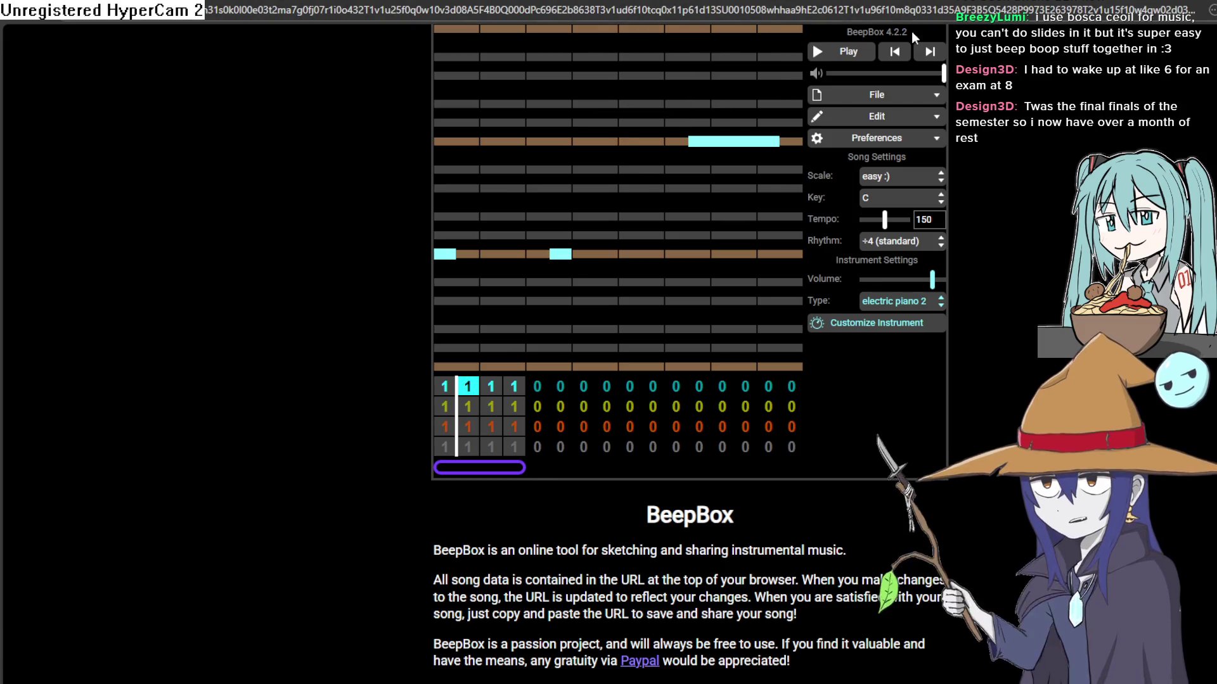
key("alt+Tab")
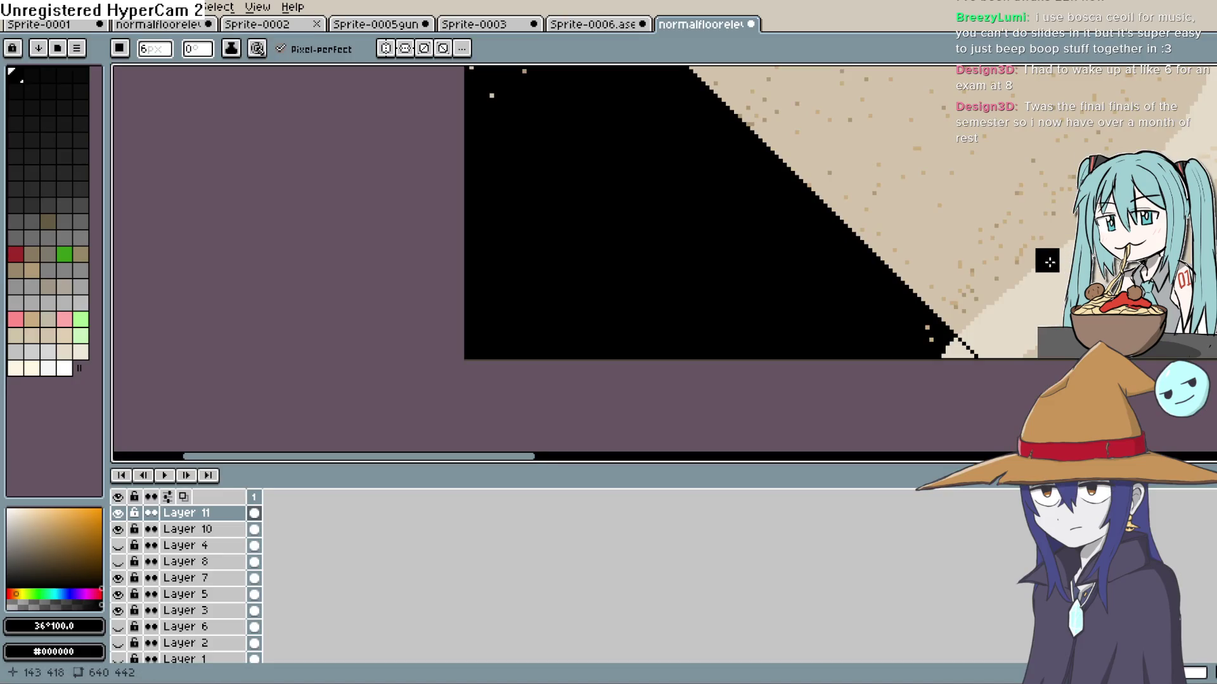
Zoom out from the corner close-up to the full elevator sprite and open the Edit menu
scroll(947, 318, "up", 2)
scroll(947, 318, "right", 2)
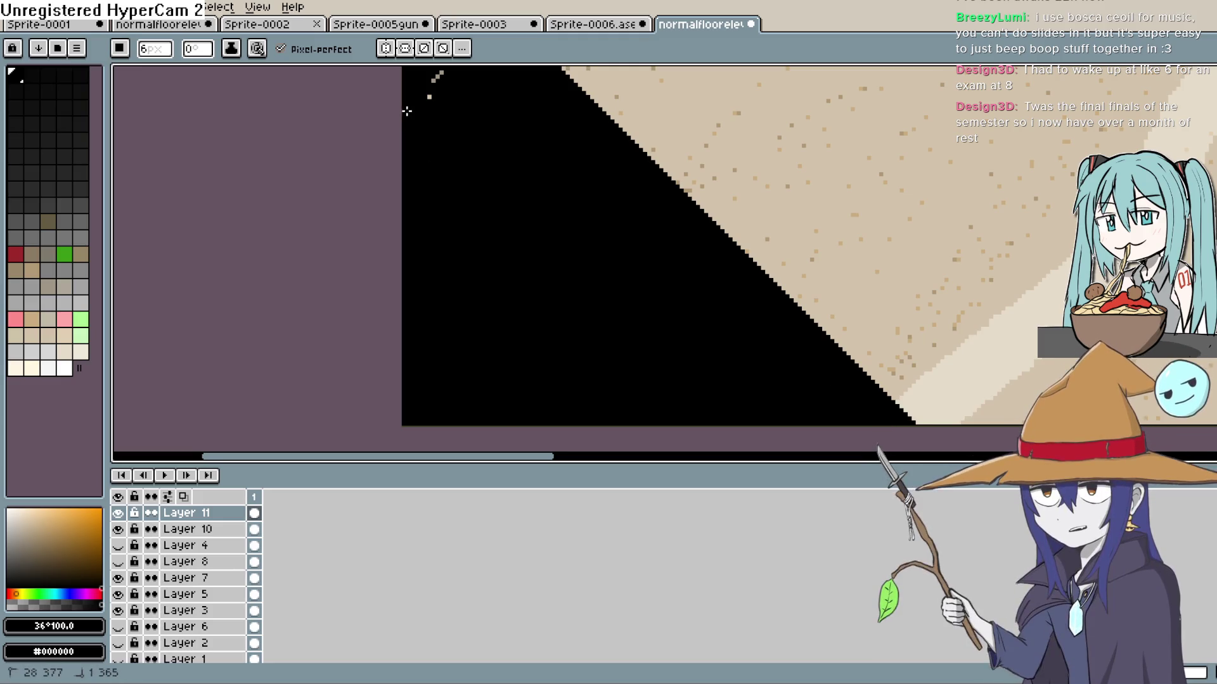
scroll(434, 163, "up", 5)
mouse_move(489, 310)
left_mouse_down()
mouse_move(560, 389)
mouse_move(504, 437)
left_mouse_up()
scroll(467, 342, "down", 4)
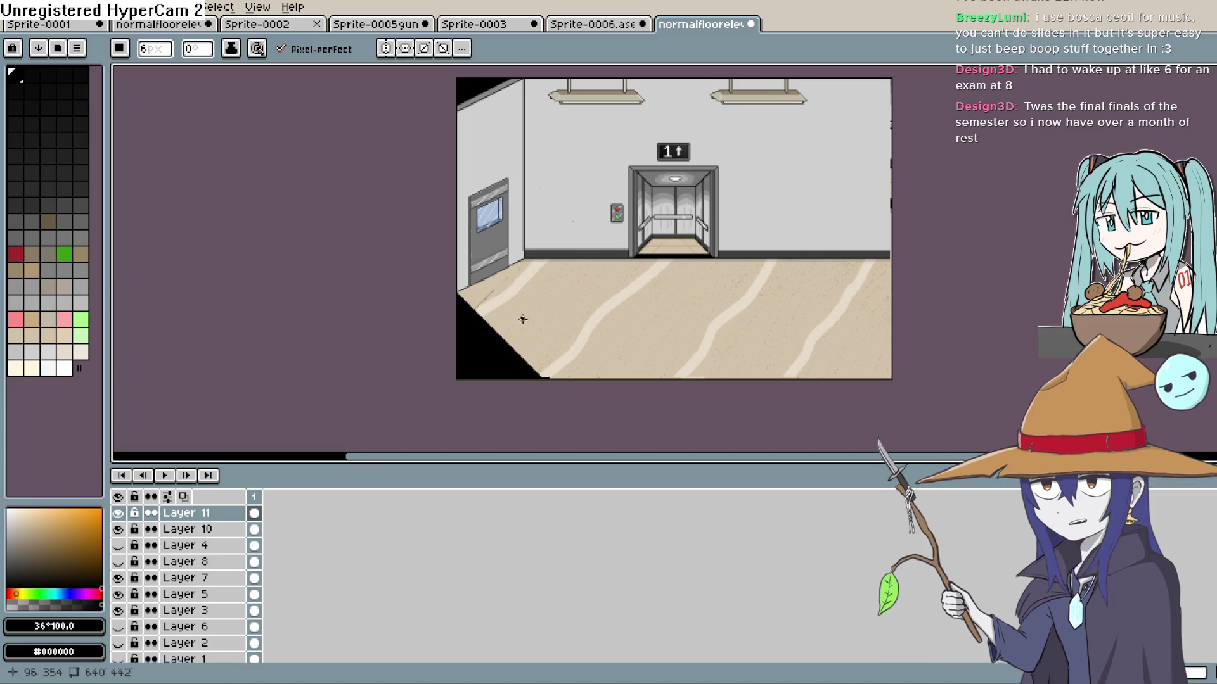
key("alt+e")
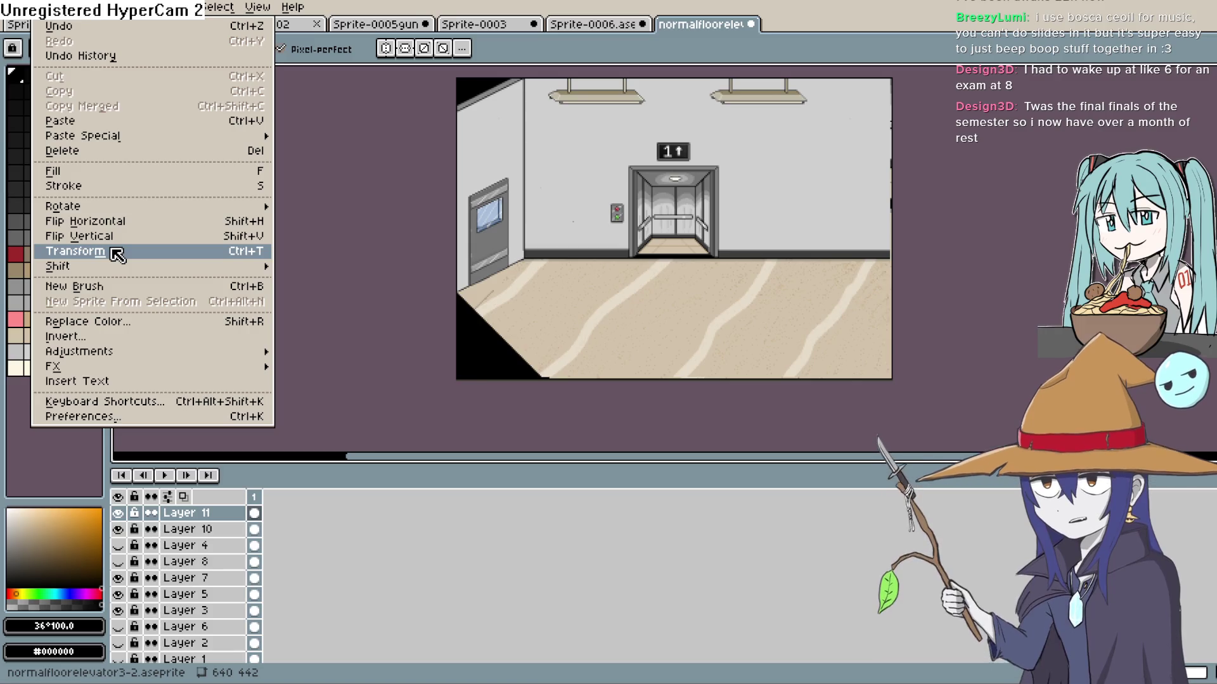
Shrink the canvas height in Canvas Size from 640×442 to 640×416, trimming the bottom strip
mouse_move(82, 8)
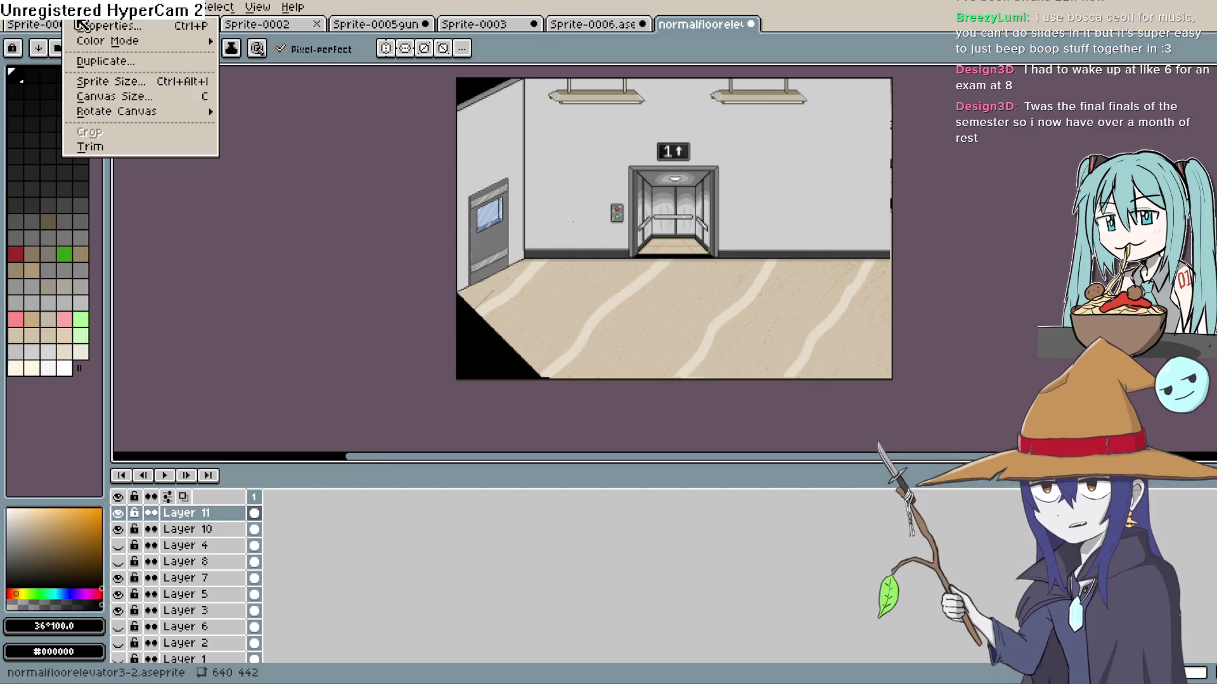
left_click(120, 95)
mouse_move(692, 383)
left_mouse_down()
mouse_move(695, 348)
mouse_move(693, 362)
left_mouse_up()
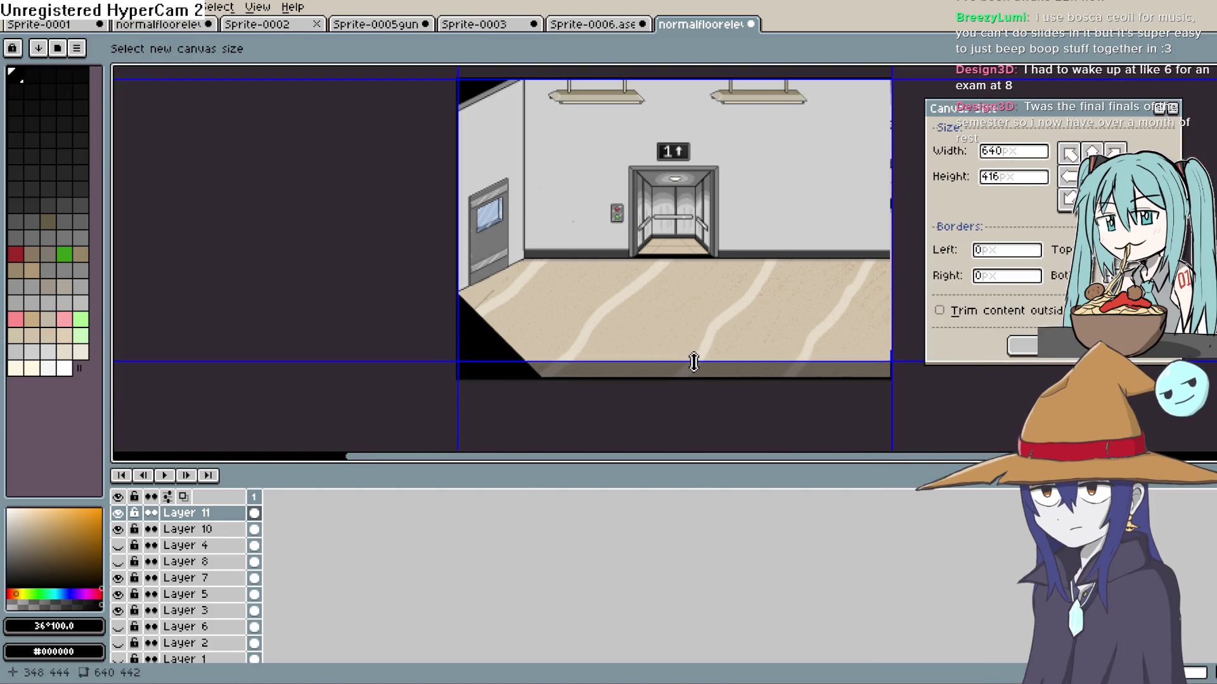
left_click(1026, 346)
scroll(937, 307, "down", 1)
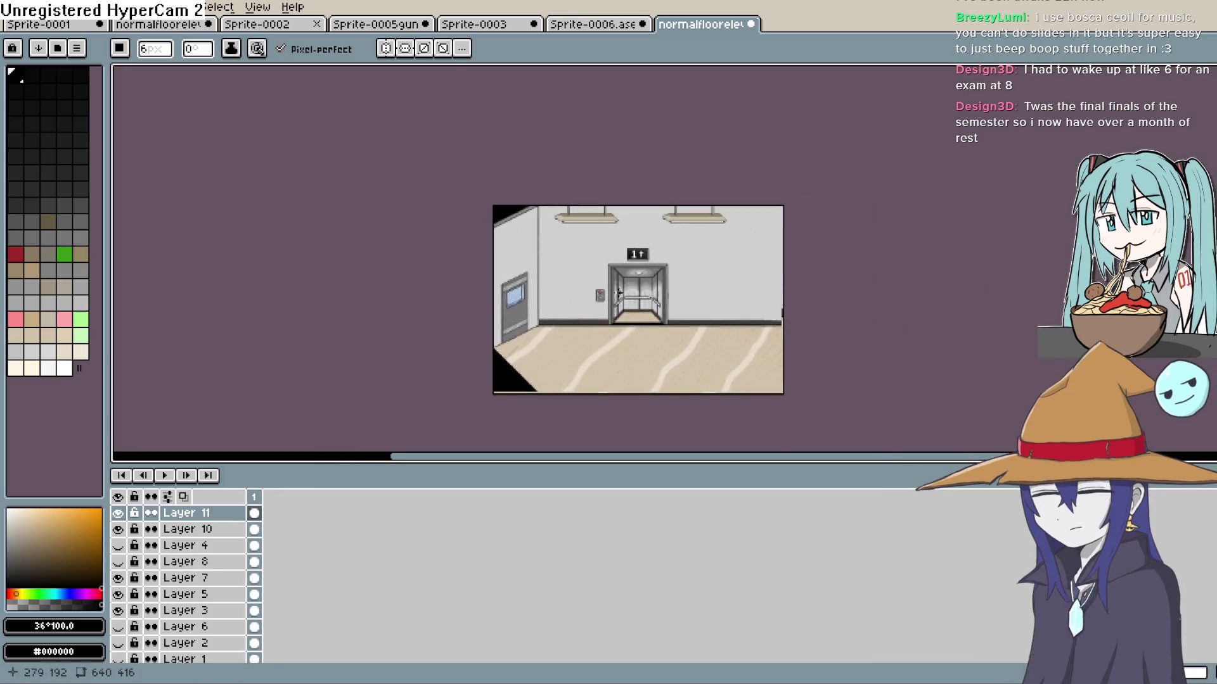
scroll(642, 292, "up", 2)
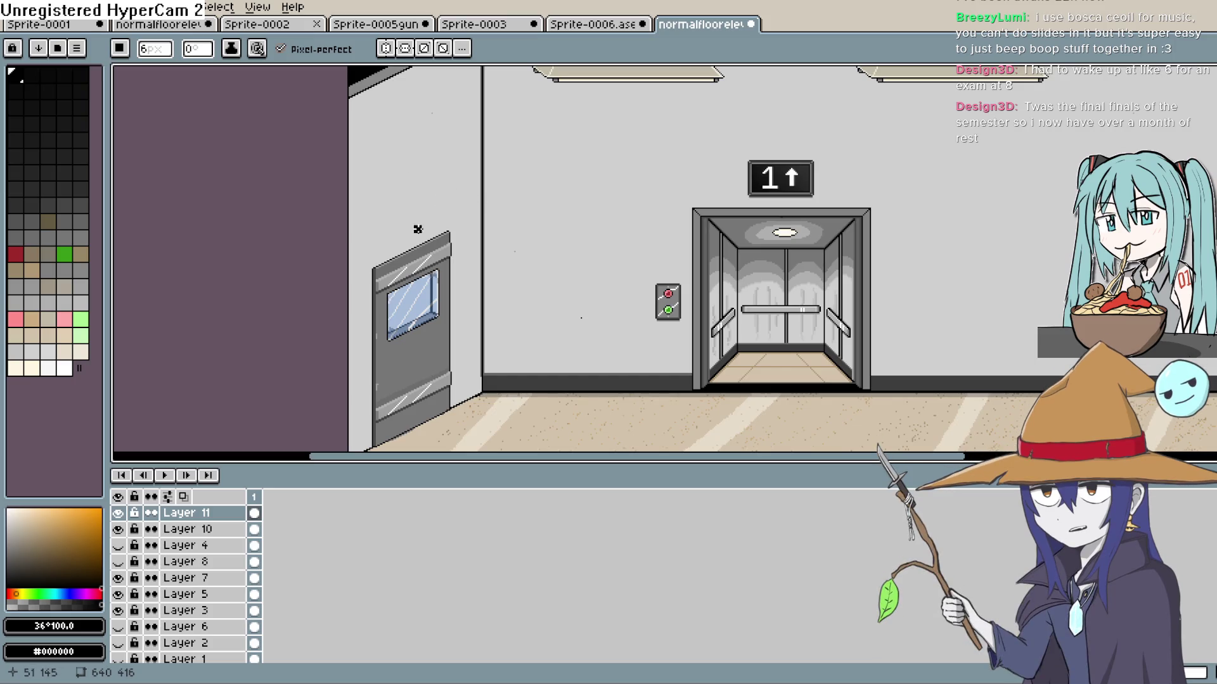
scroll(417, 229, "down", 2)
scroll(585, 270, "down", 1)
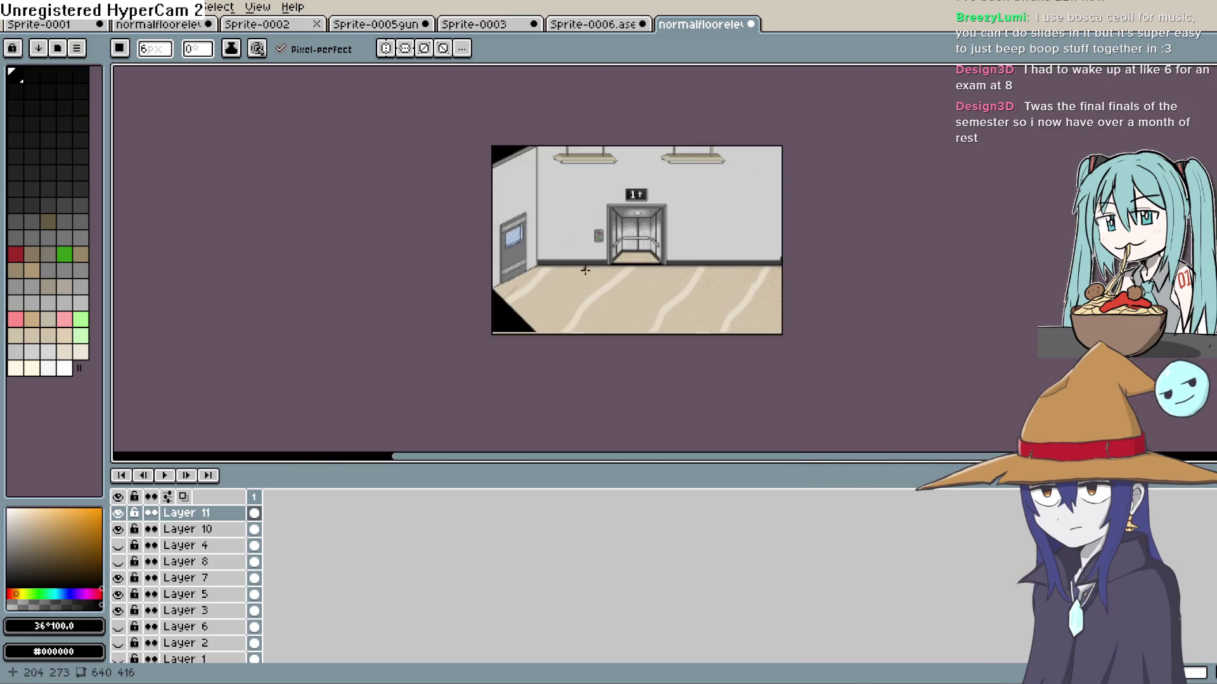
scroll(600, 269, "up", 2)
mouse_move(603, 272)
left_mouse_down()
mouse_move(641, 351)
mouse_move(592, 234)
left_mouse_up()
scroll(592, 234, "up", 1)
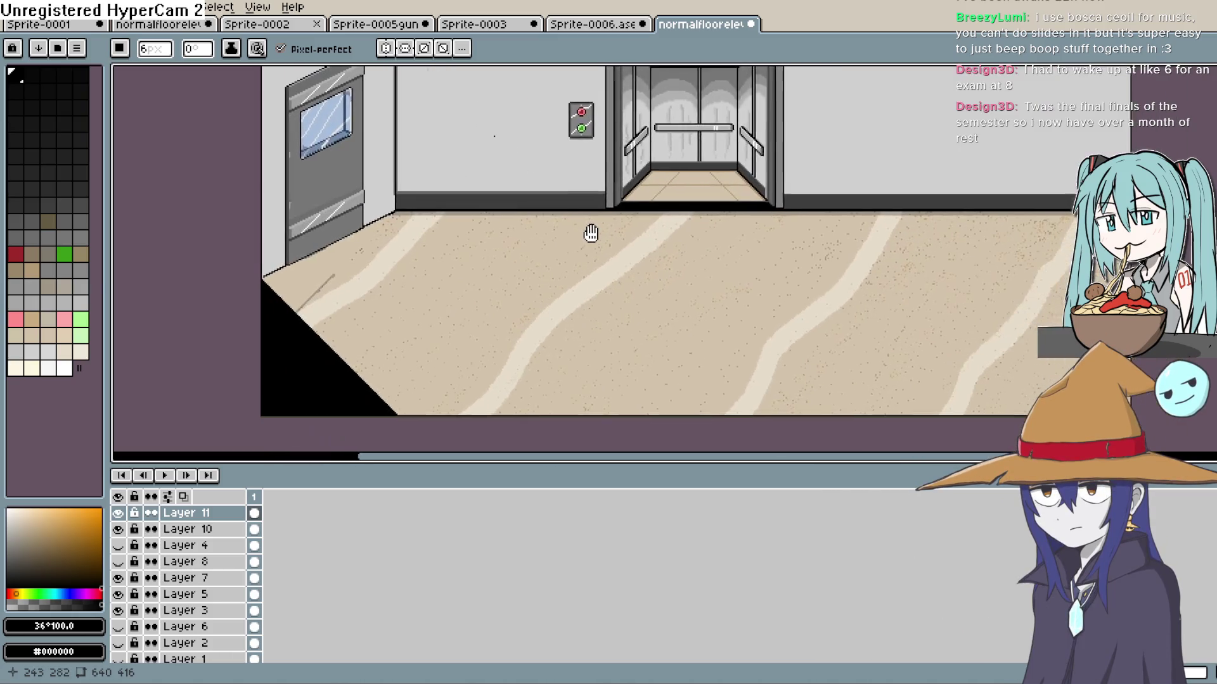
scroll(591, 234, "down", 3)
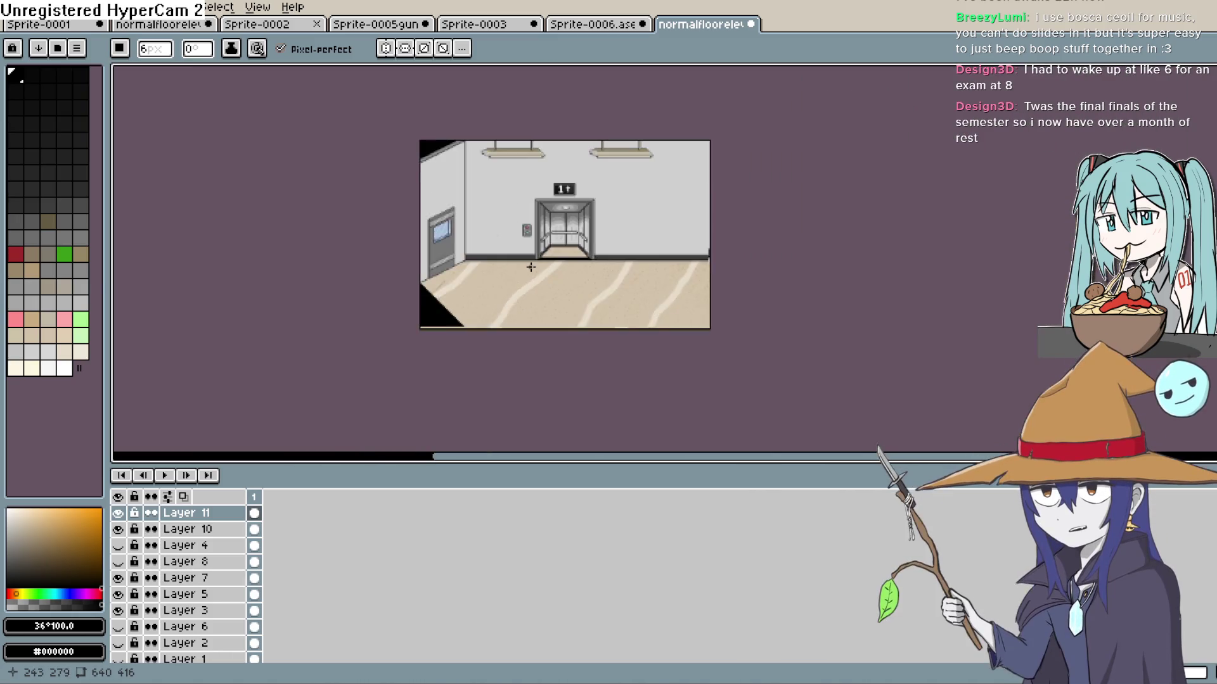
scroll(531, 267, "up", 3)
mouse_move(530, 266)
left_mouse_down()
mouse_move(581, 364)
mouse_move(578, 275)
mouse_move(571, 294)
mouse_move(557, 289)
left_mouse_up()
scroll(581, 364, "down", 3)
scroll(585, 324, "up", 1)
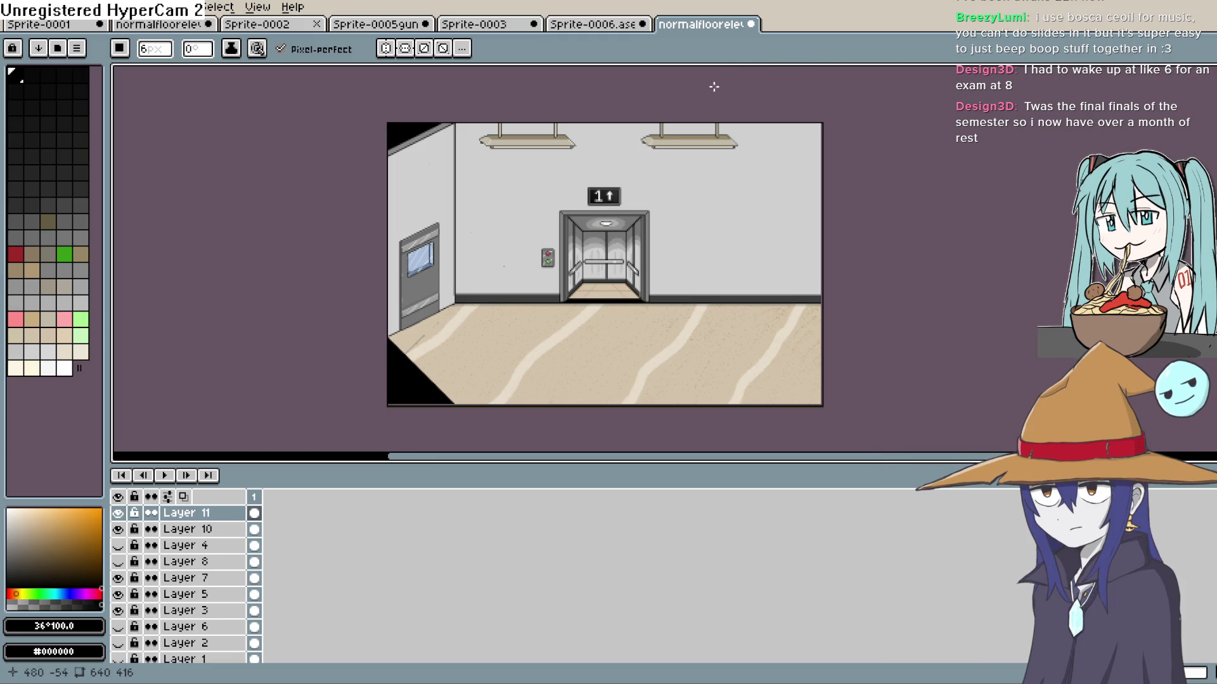
key("b")
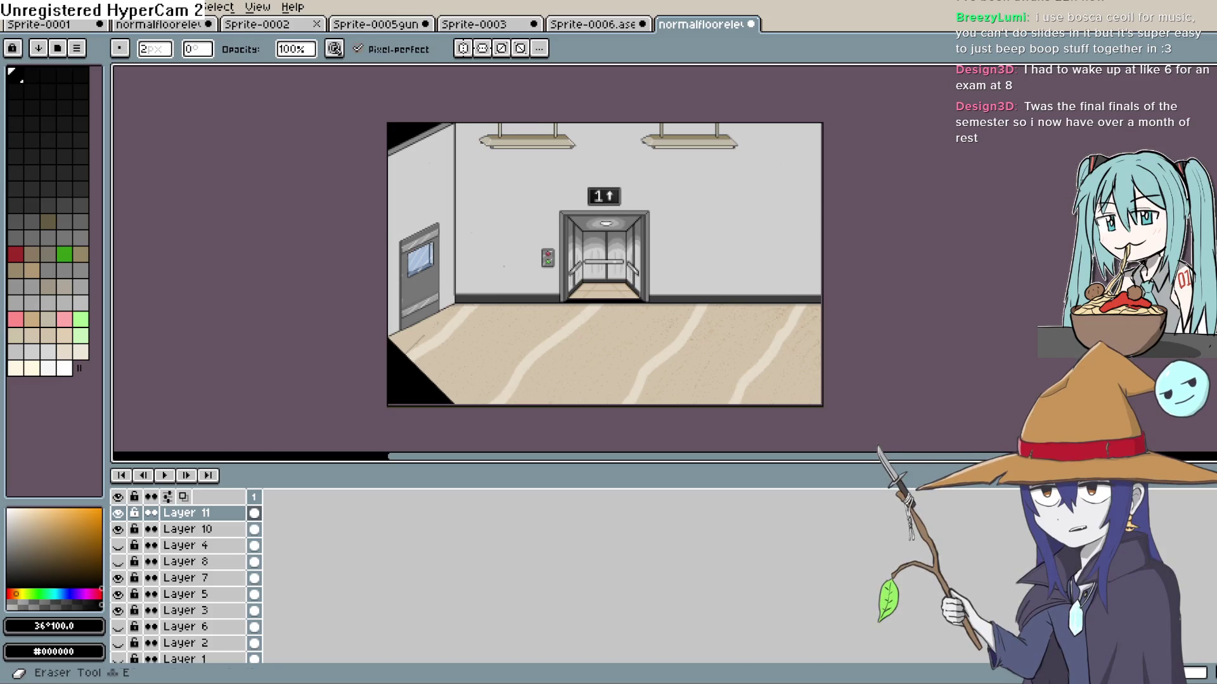
Eyedrop the beige floor colour and pencil over the grey diagonal streak and stray grey pixels
scroll(410, 327, "up", 6)
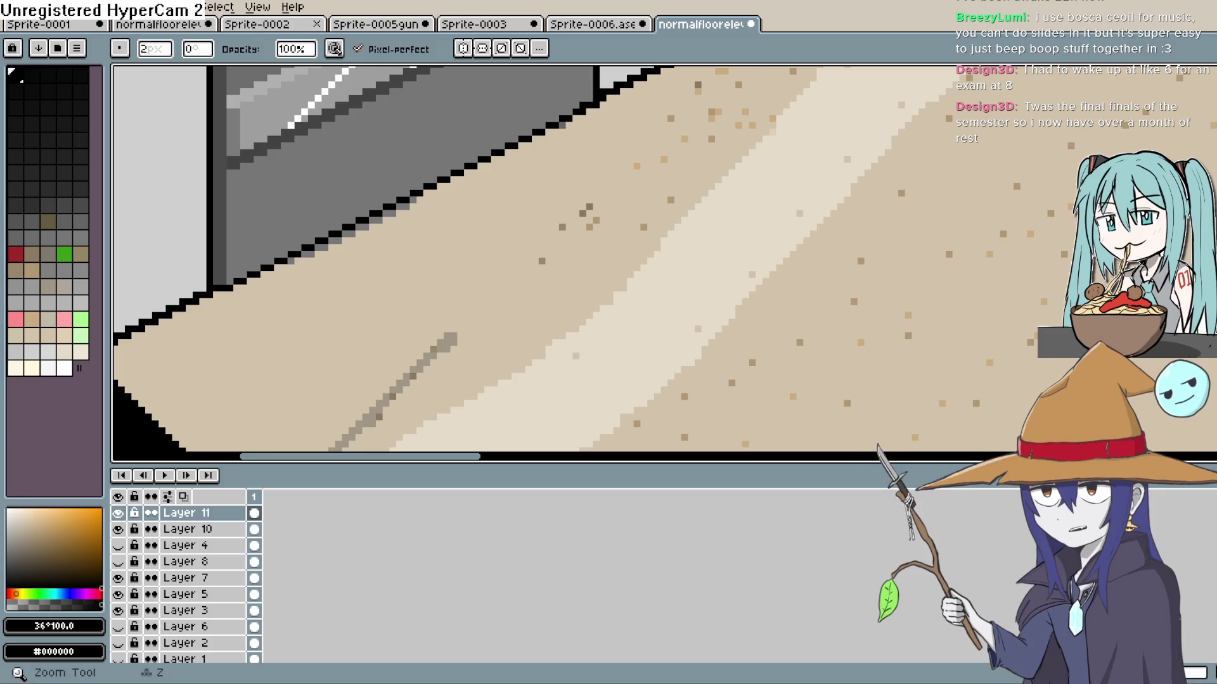
key("i")
left_click(511, 279)
key("b")
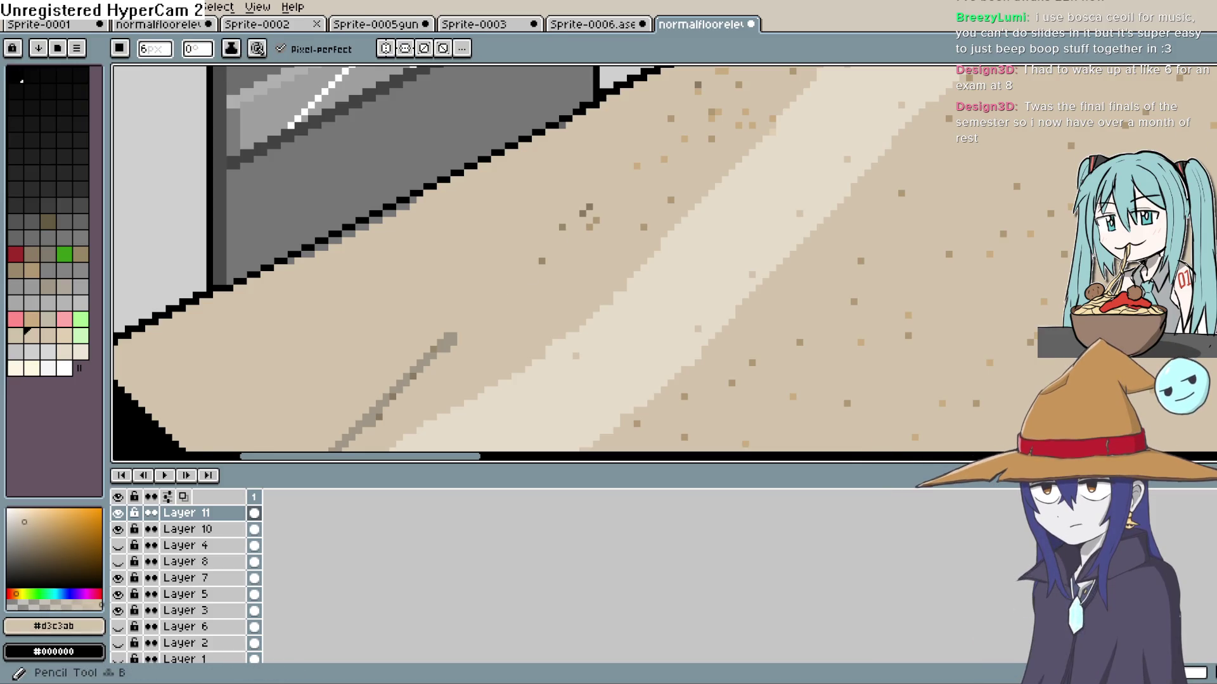
mouse_move(451, 337)
left_mouse_down()
mouse_move(381, 413)
mouse_move(445, 281)
left_mouse_up()
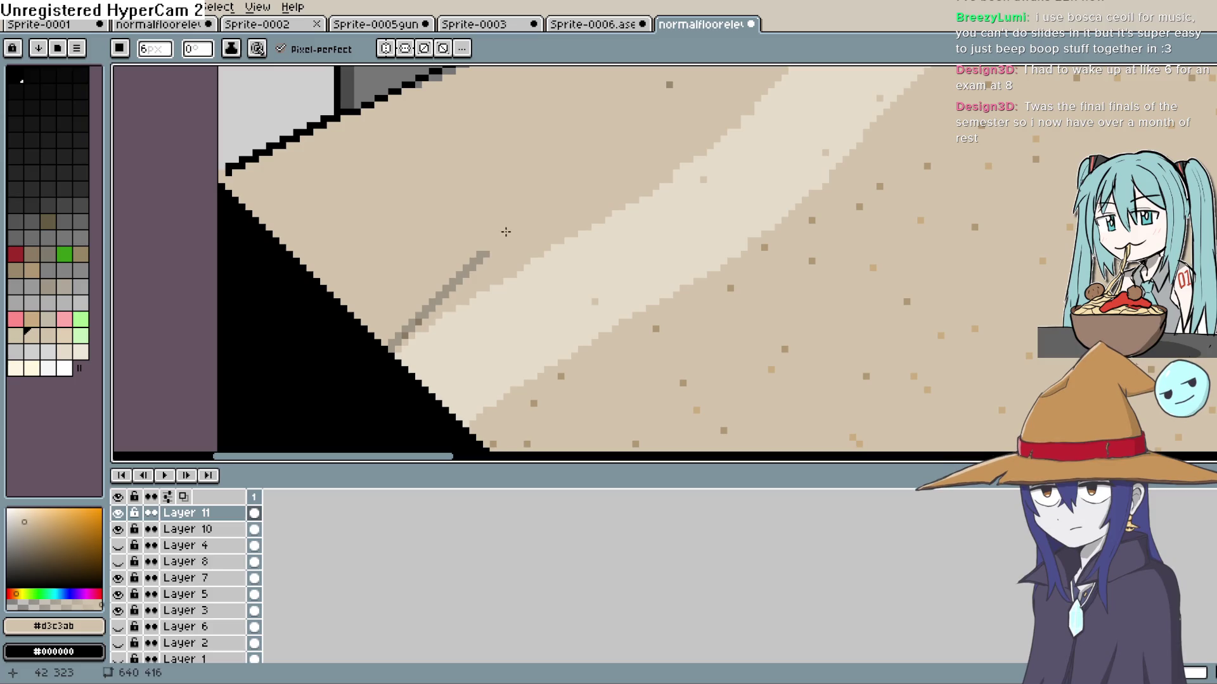
left_click(404, 320)
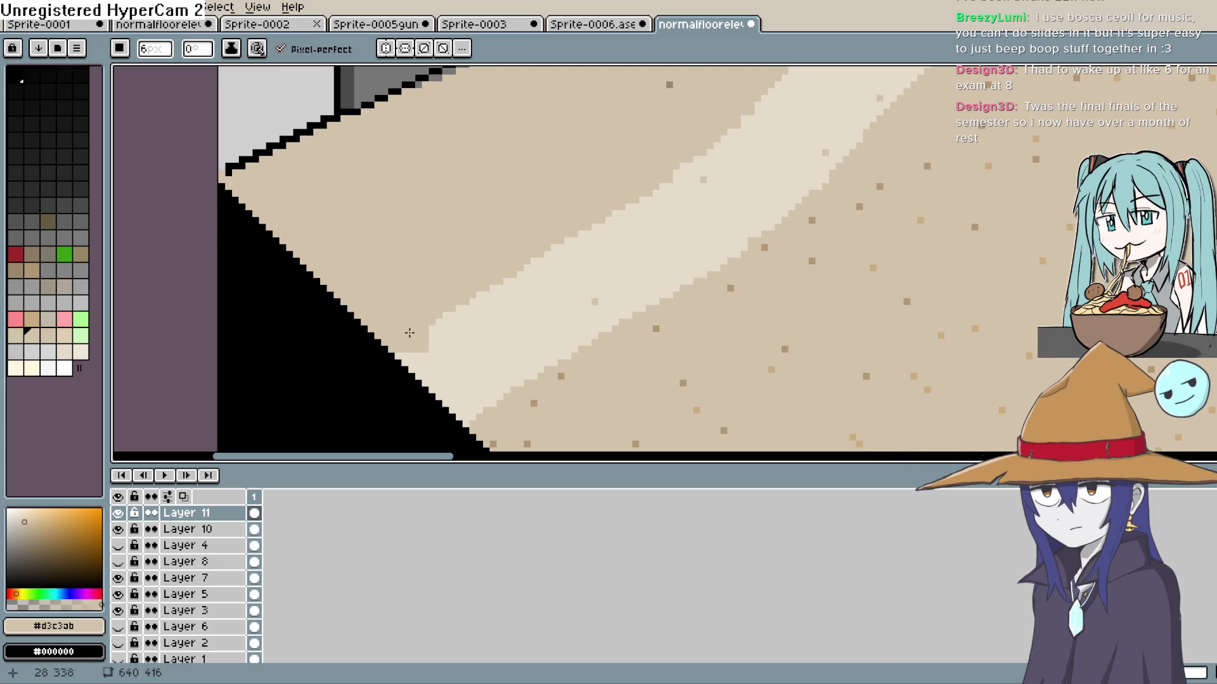
Sample the light wall grey as the new Pencil colour
scroll(607, 416, "down", 5)
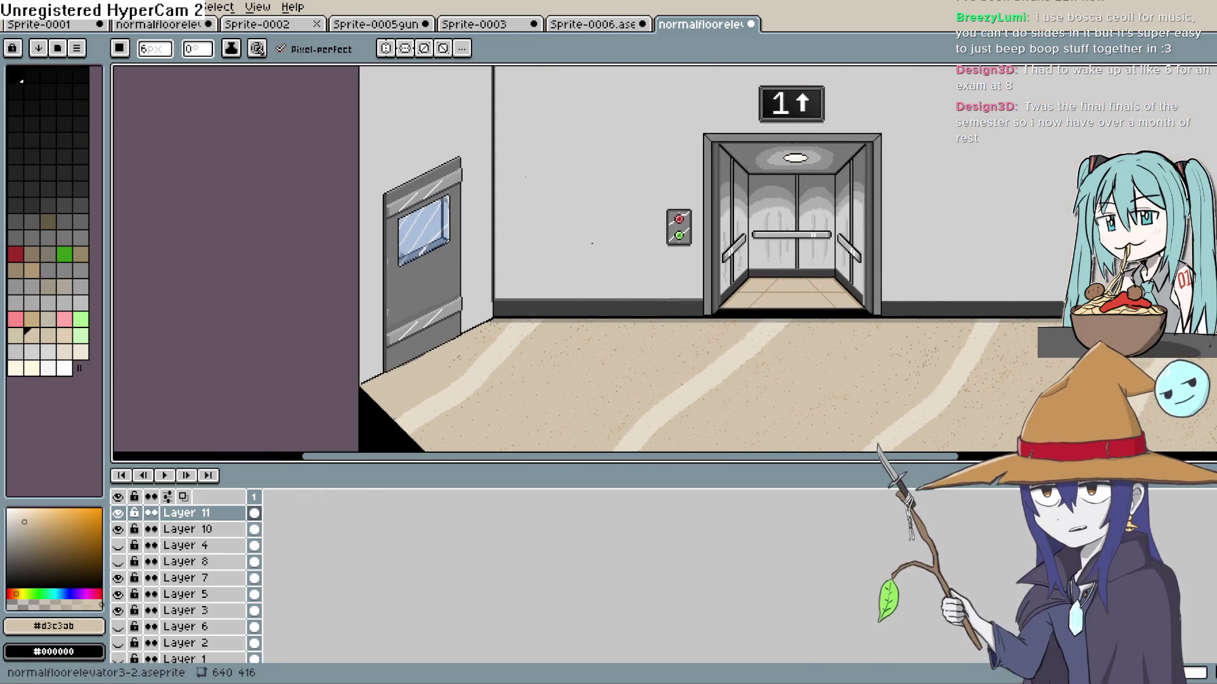
key("i")
left_click(574, 202)
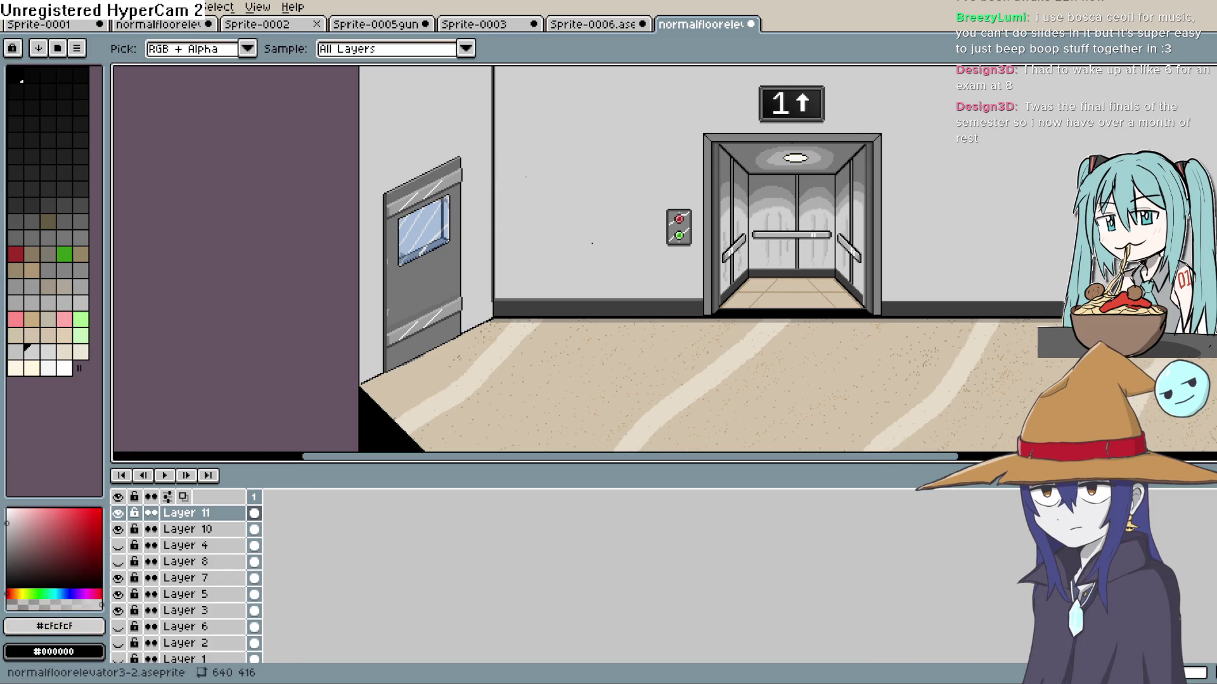
key("b")
scroll(596, 241, "down", 2)
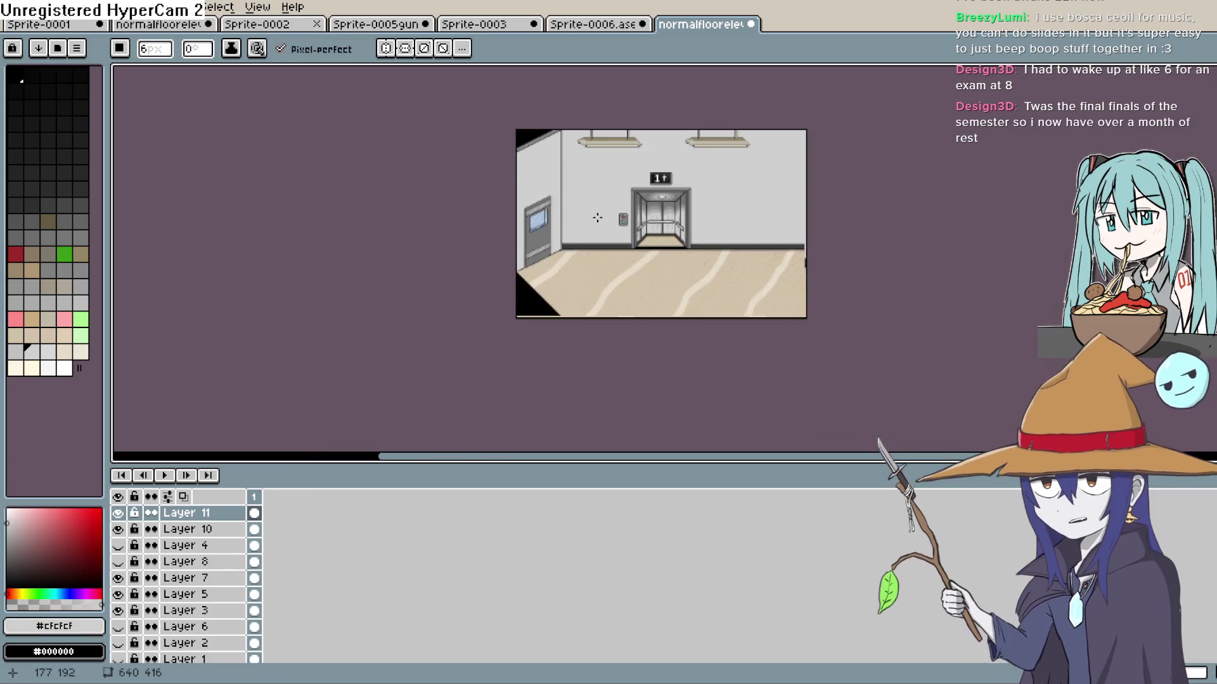
Sample dark grey #3e3e3e, outline the wall bottom and door base, and fill below them
scroll(594, 214, "up", 1)
scroll(557, 259, "up", 1)
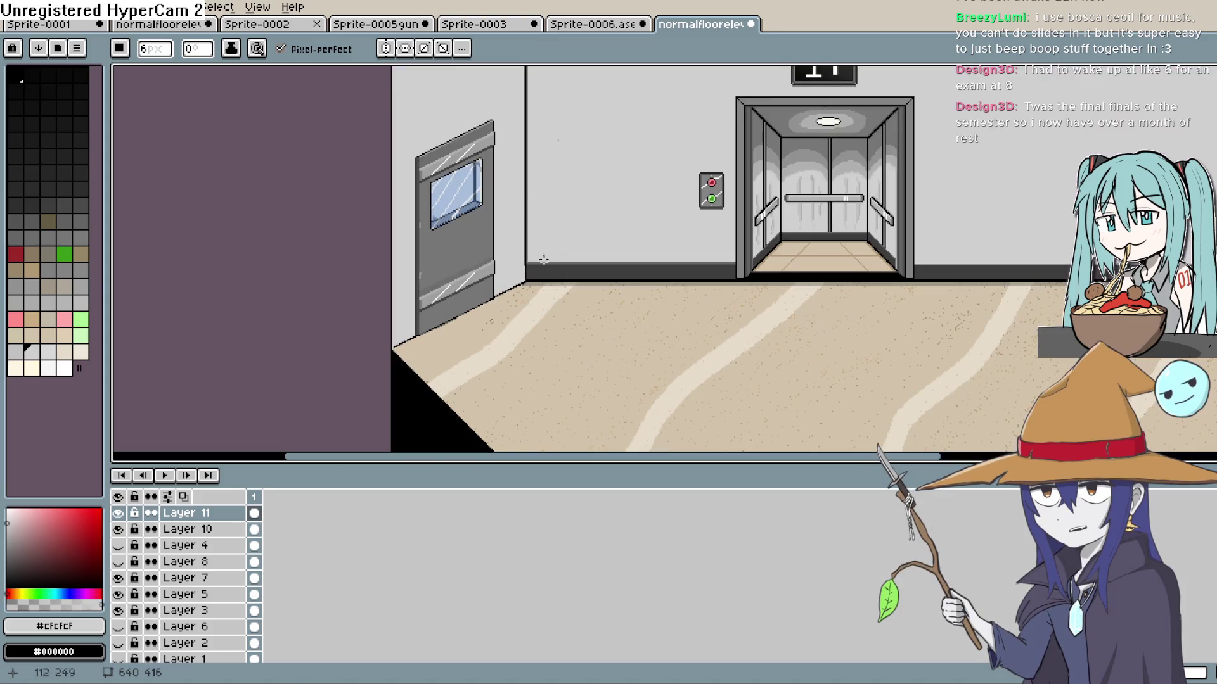
scroll(584, 258, "up", 2)
scroll(613, 267, "down", 1)
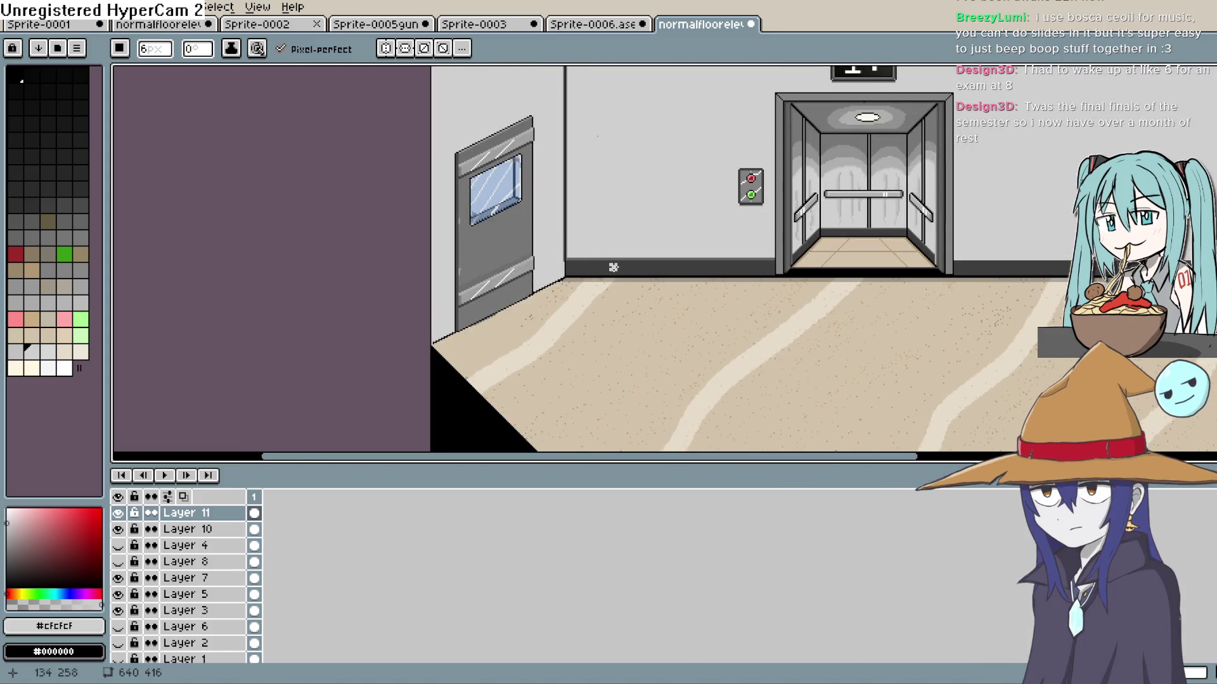
scroll(614, 265, "up", 1)
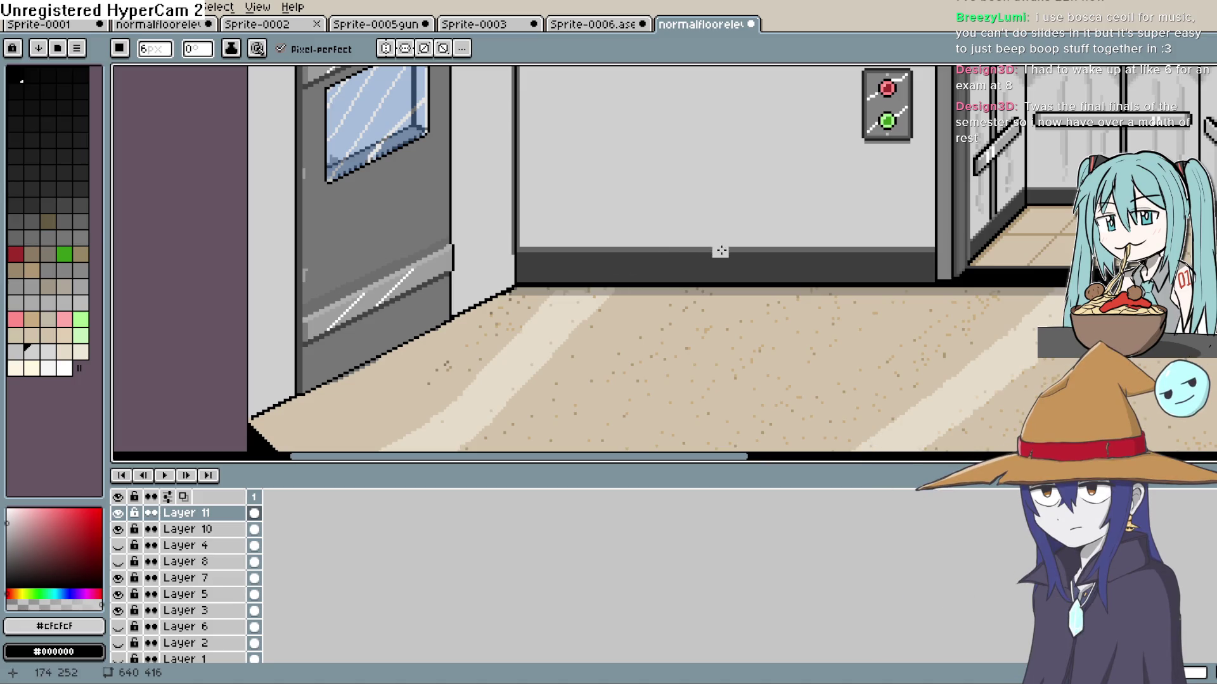
key("i")
left_click(558, 259)
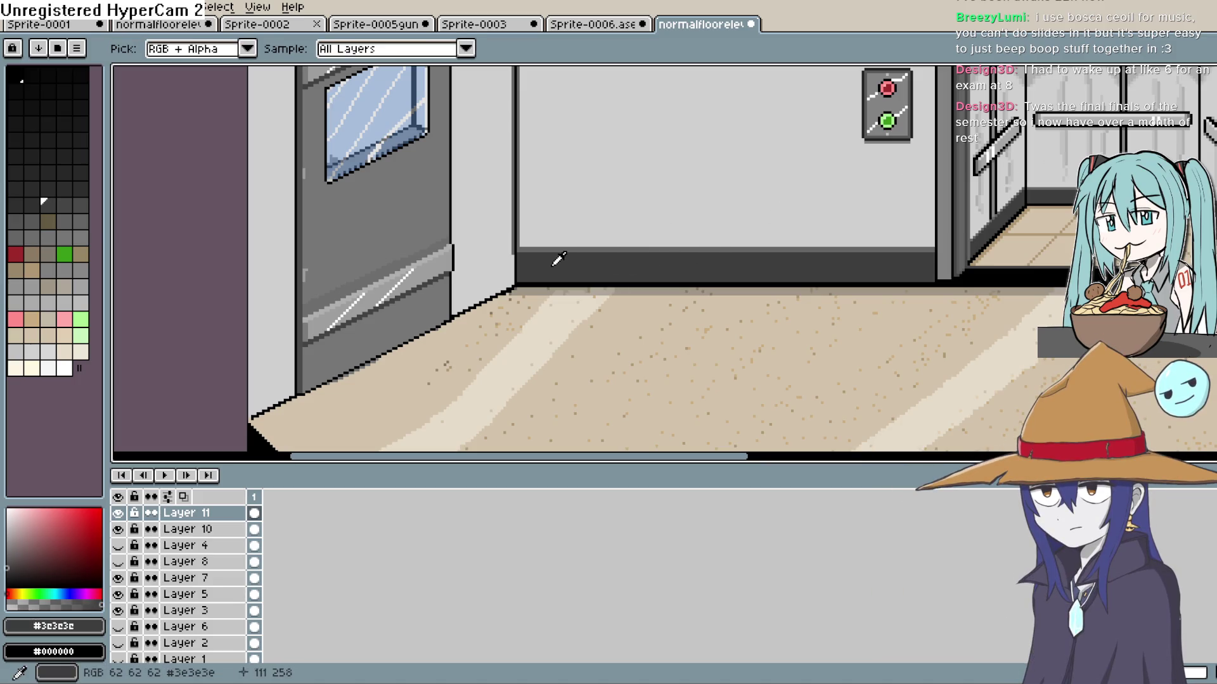
scroll(555, 252, "up", 2)
mouse_move(494, 254)
left_mouse_down()
mouse_move(383, 313)
mouse_move(923, 194)
left_mouse_up()
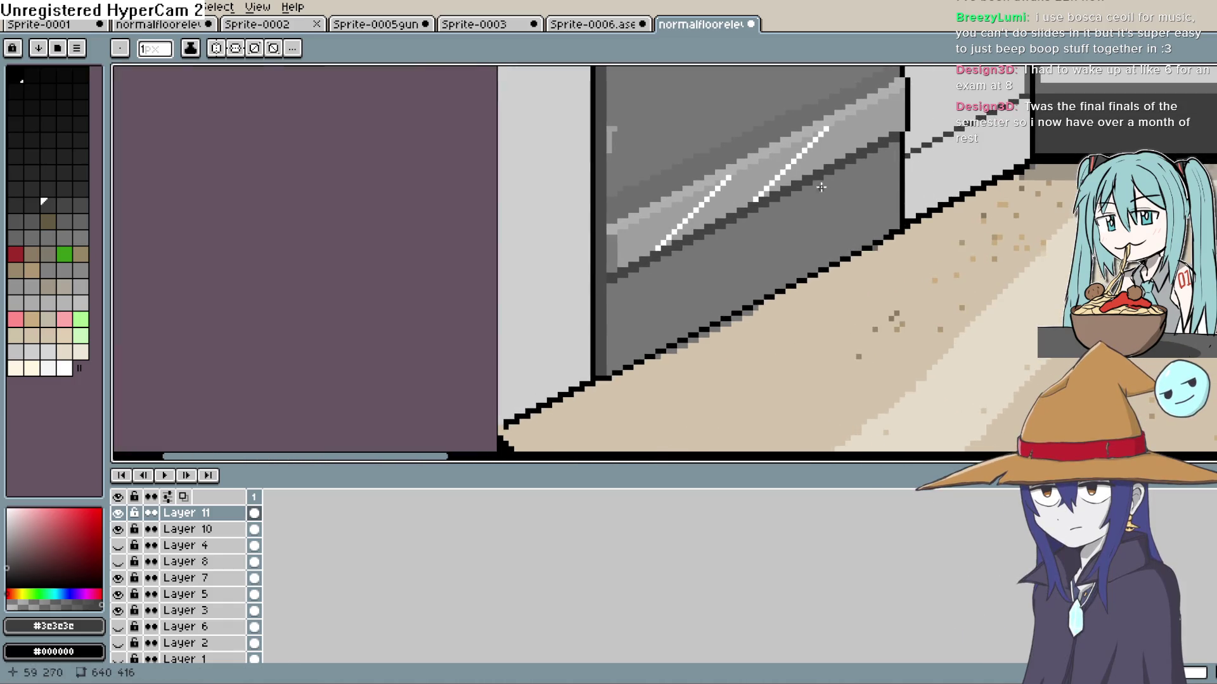
mouse_move(588, 307)
left_mouse_down()
mouse_move(512, 360)
mouse_move(380, 397)
left_mouse_up()
left_click(868, 194)
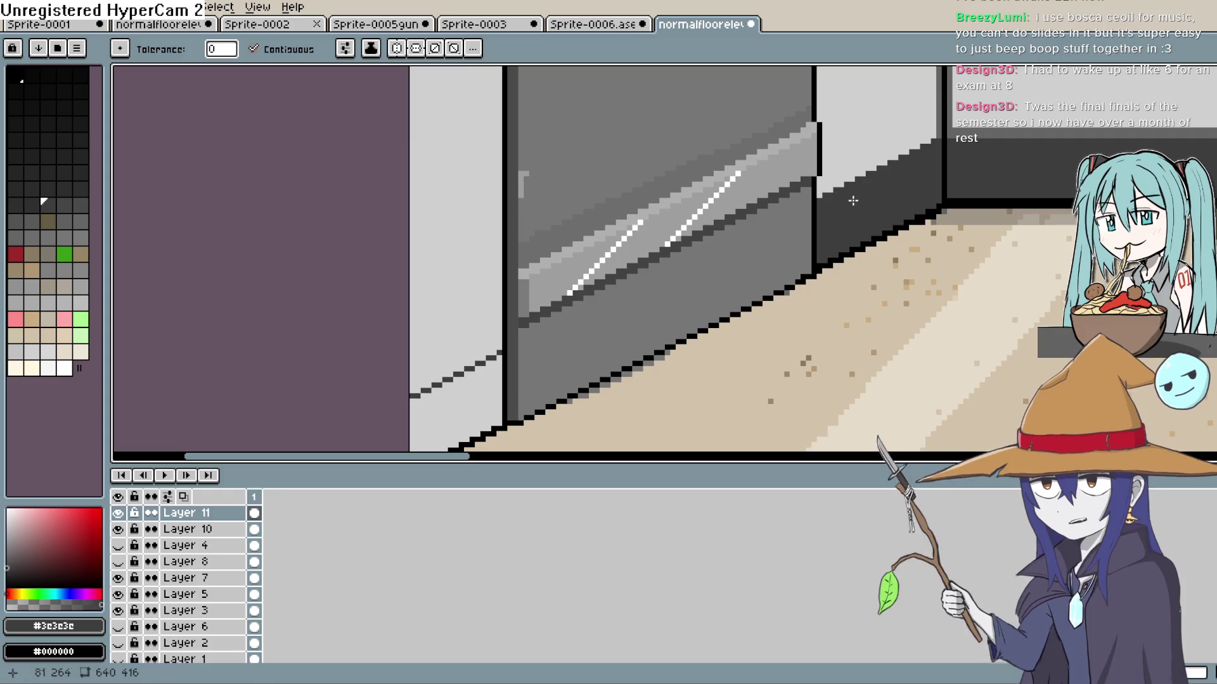
left_click(456, 411)
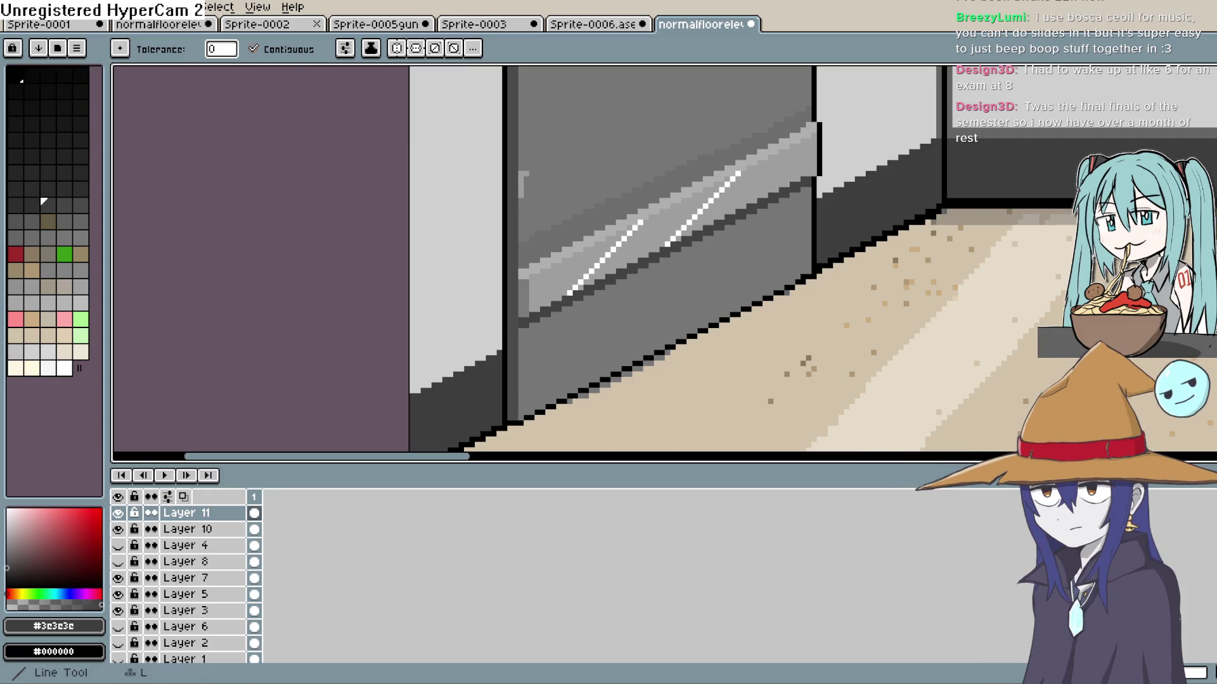
Sample medium grey #656565 and undo the stray light grey stepped line
key("i")
left_click(1211, 157)
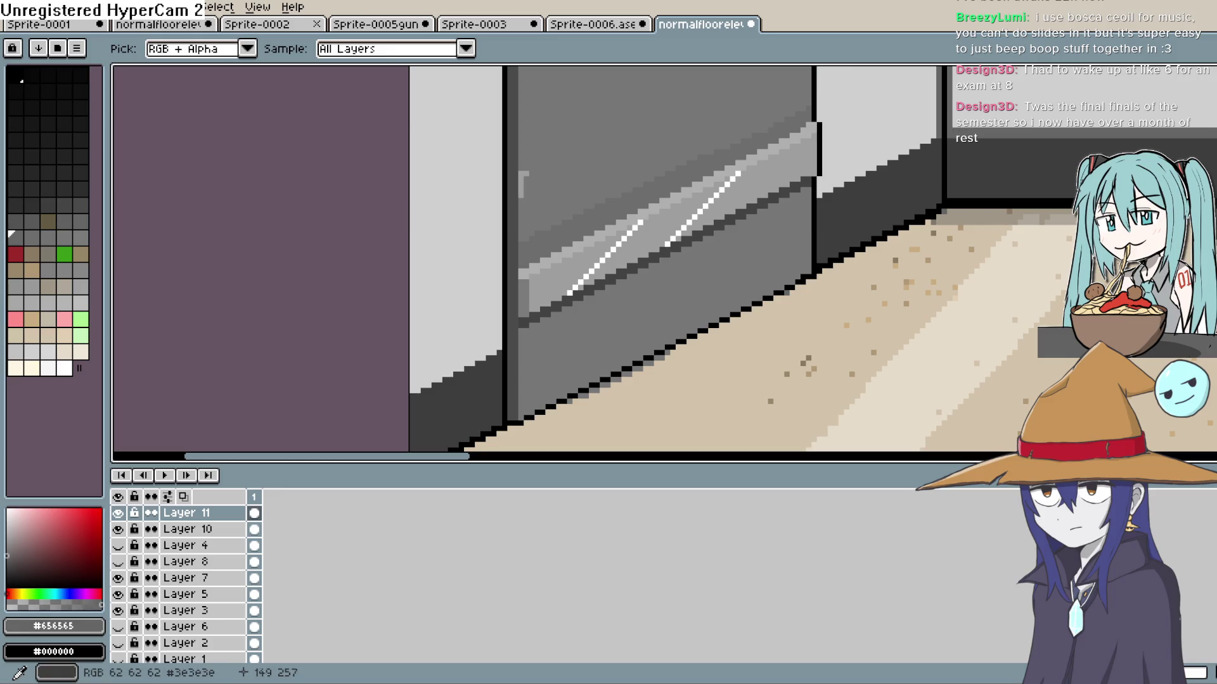
key("l")
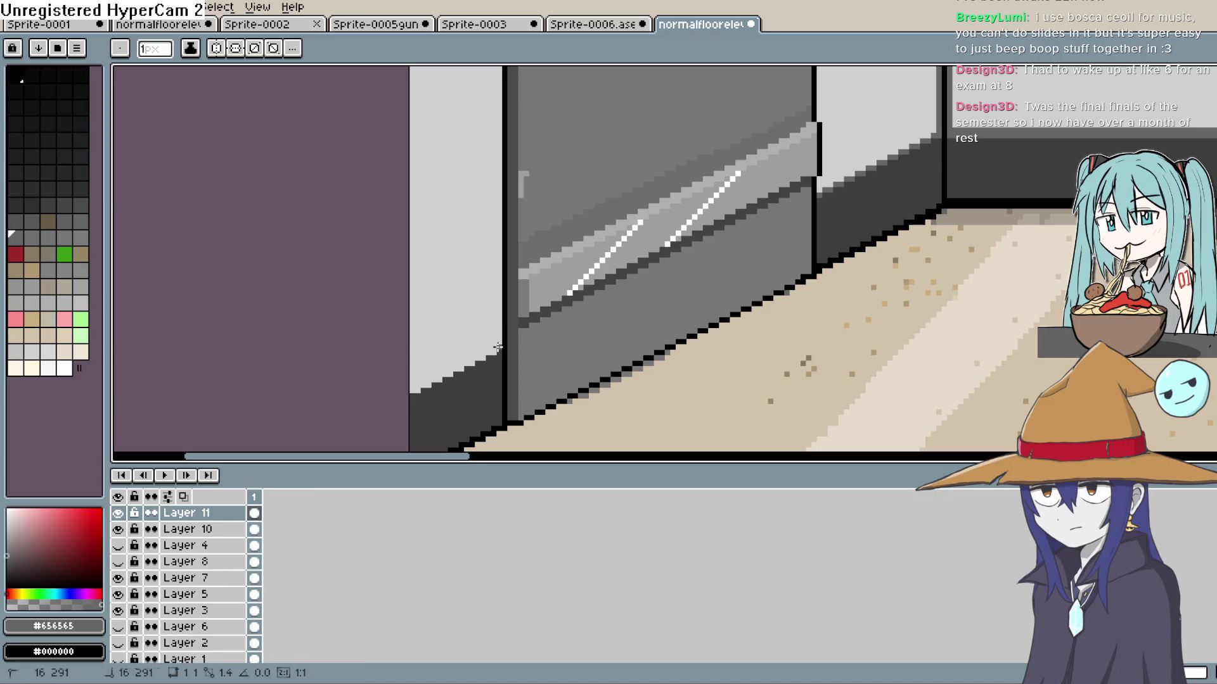
key("ctrl+z")
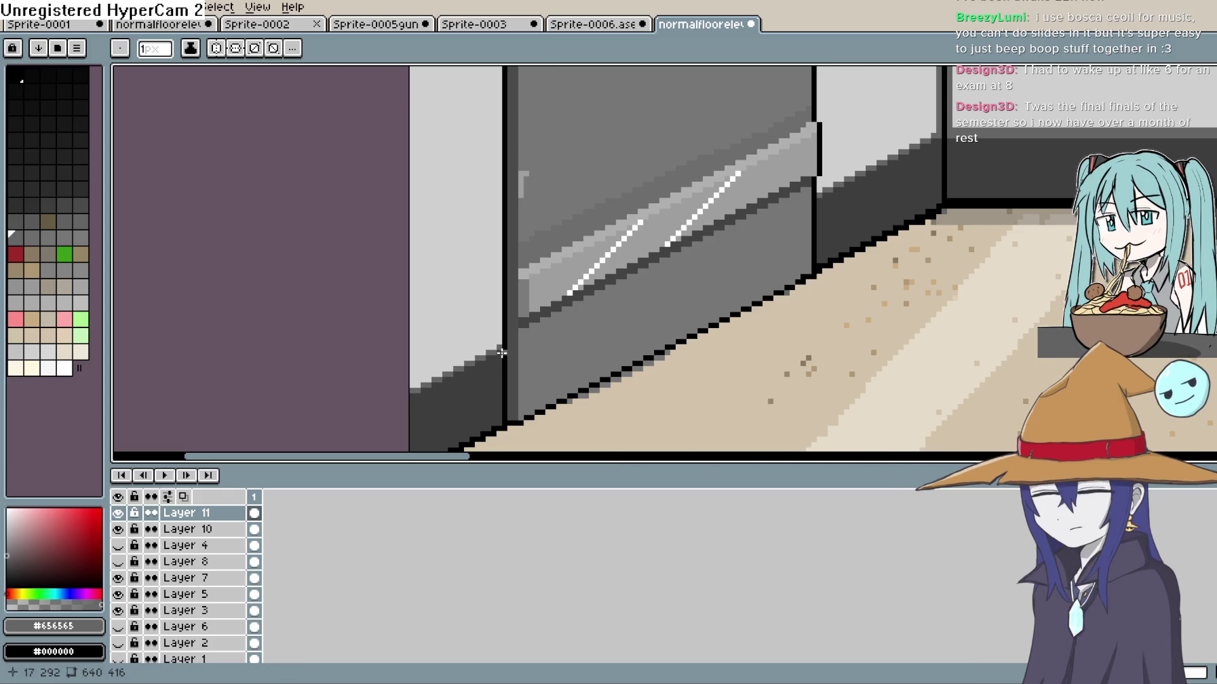
scroll(722, 297, "down", 3)
scroll(798, 309, "down", 1)
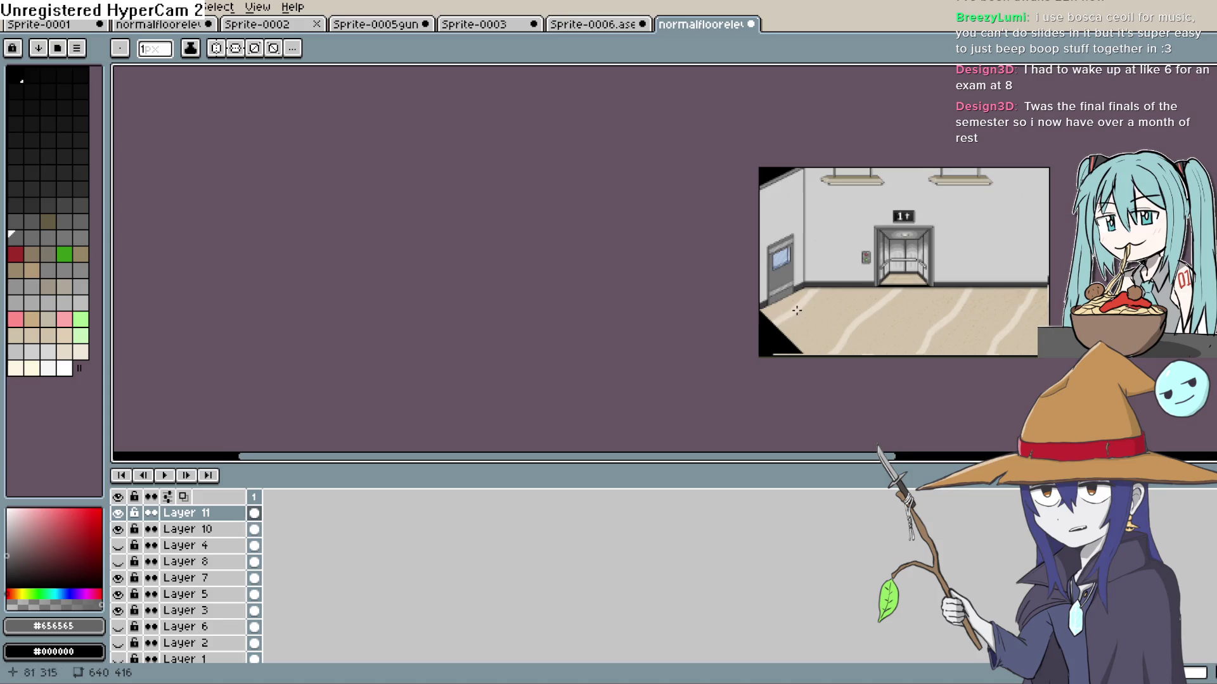
left_click_drag(798, 309, 710, 334)
left_click_drag(750, 288, 694, 288)
scroll(705, 241, "up", 4)
scroll(703, 250, "down", 4)
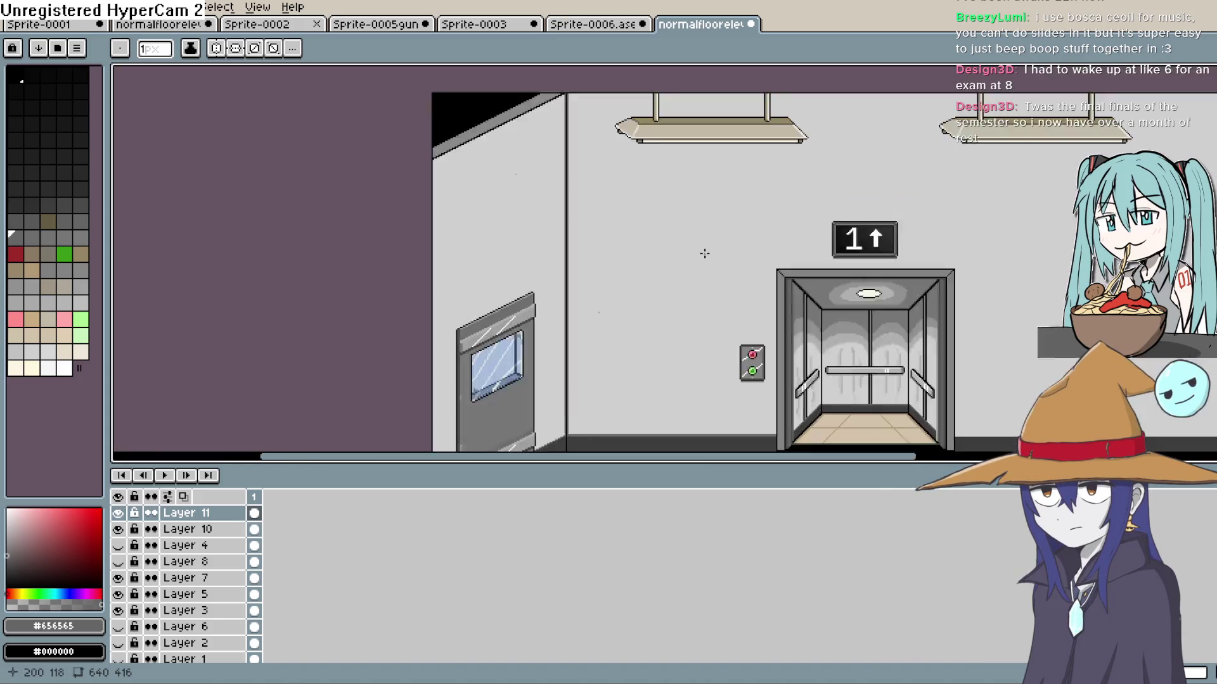
scroll(689, 209, "up", 2)
mouse_move(724, 261)
left_mouse_down()
mouse_move(613, 175)
mouse_move(623, 171)
mouse_move(546, 169)
mouse_move(627, 246)
mouse_move(698, 266)
left_mouse_up()
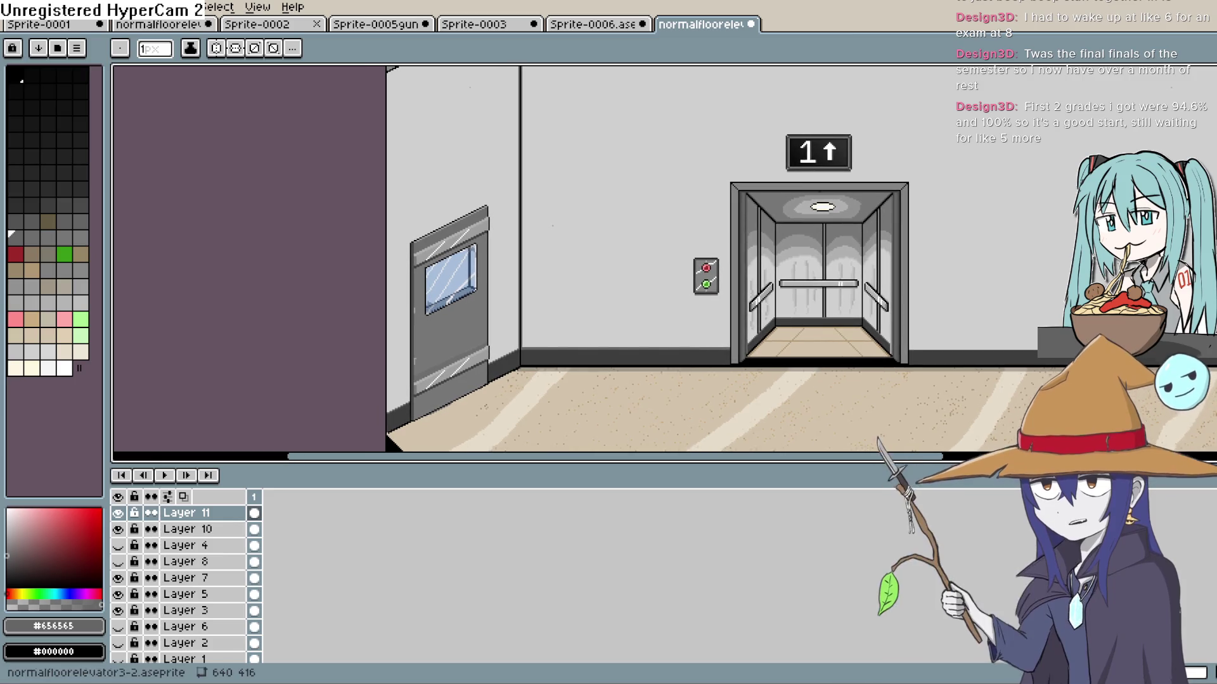
key("i")
scroll(511, 299, "up", 3)
left_click(492, 296)
left_click(11, 516)
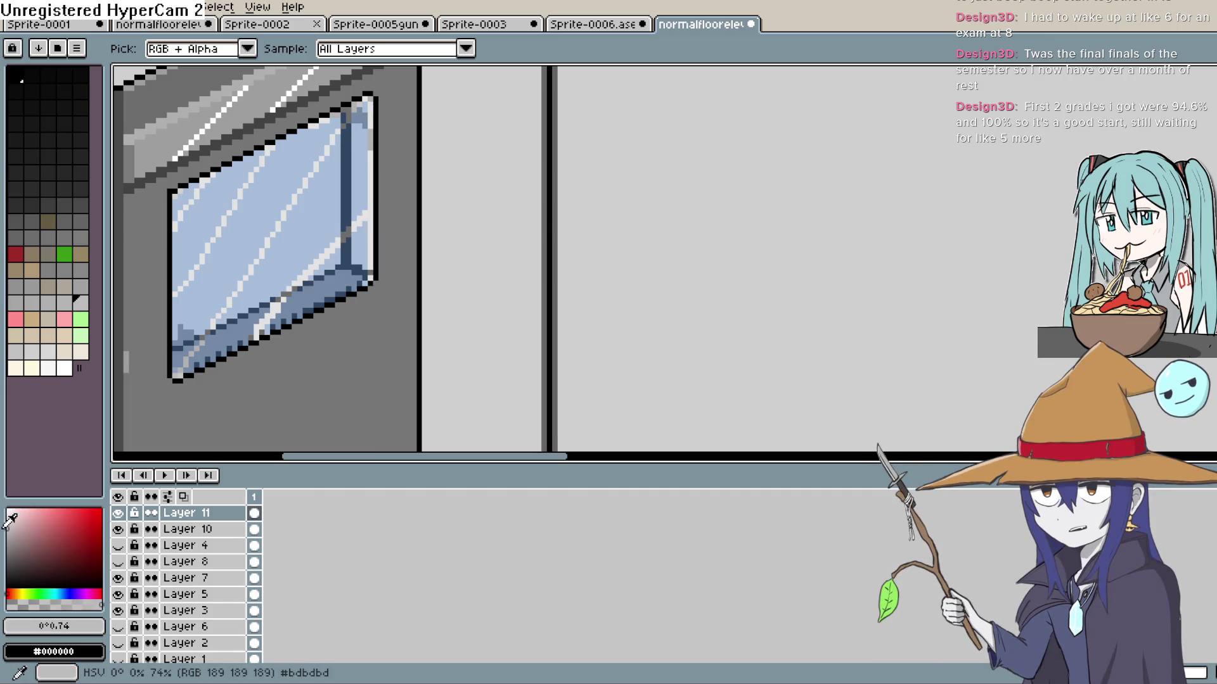
left_click(10, 529)
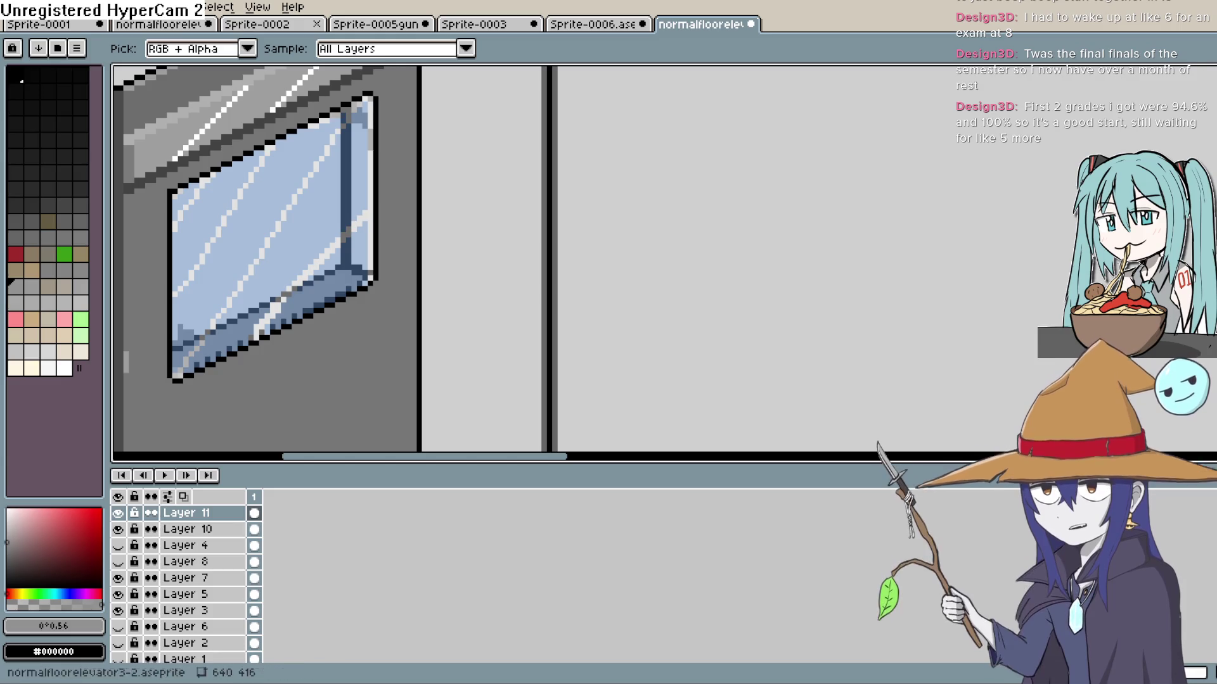
key("b")
mouse_move(595, 329)
left_mouse_down()
mouse_move(516, 304)
mouse_move(497, 388)
left_mouse_up()
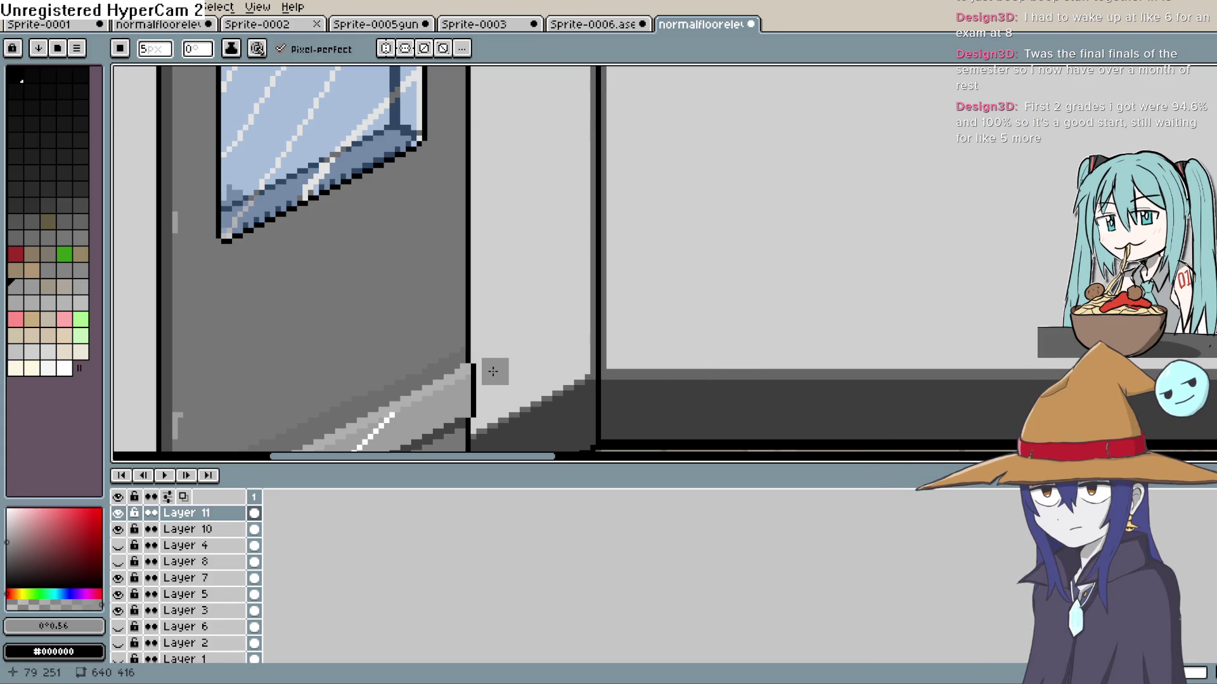
key("minus")
key("minus")
key("minus")
left_click_drag(491, 384, 492, 324)
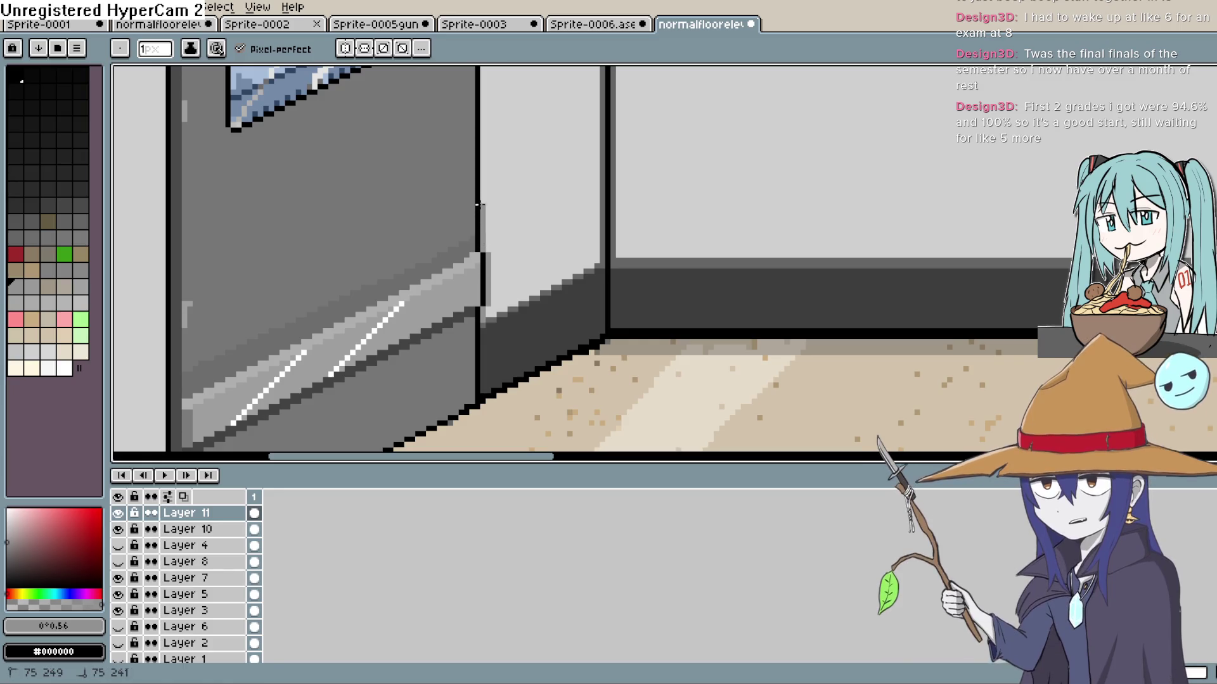
mouse_move(494, 150)
left_mouse_down()
mouse_move(511, 269)
mouse_move(494, 375)
left_mouse_up()
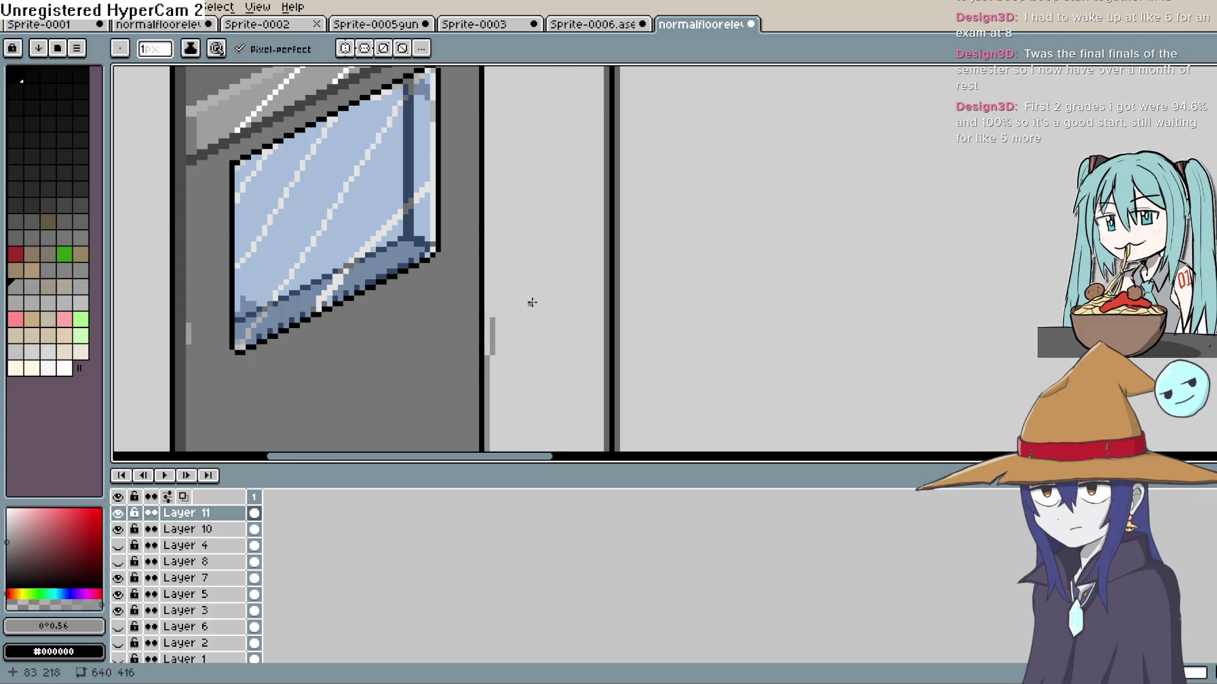
left_click_drag(538, 294, 522, 343)
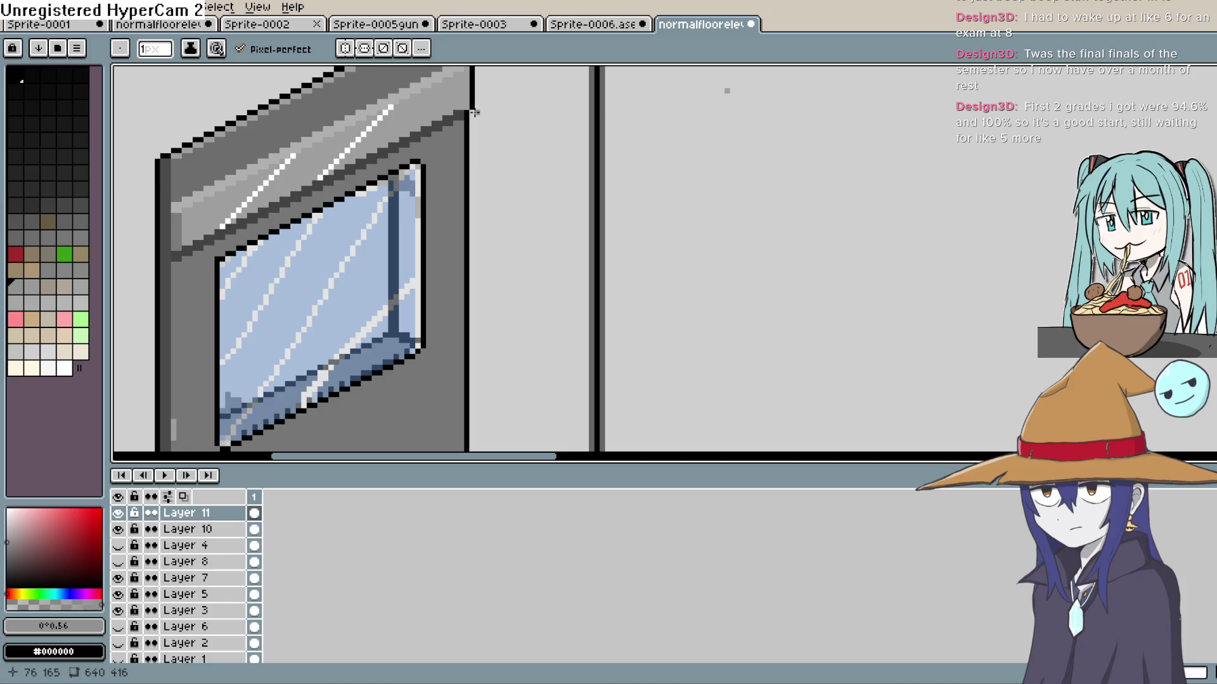
mouse_move(469, 113)
left_mouse_down()
mouse_move(473, 274)
mouse_move(510, 274)
mouse_move(505, 195)
mouse_move(493, 222)
left_mouse_up()
left_click_drag(499, 361, 498, 194)
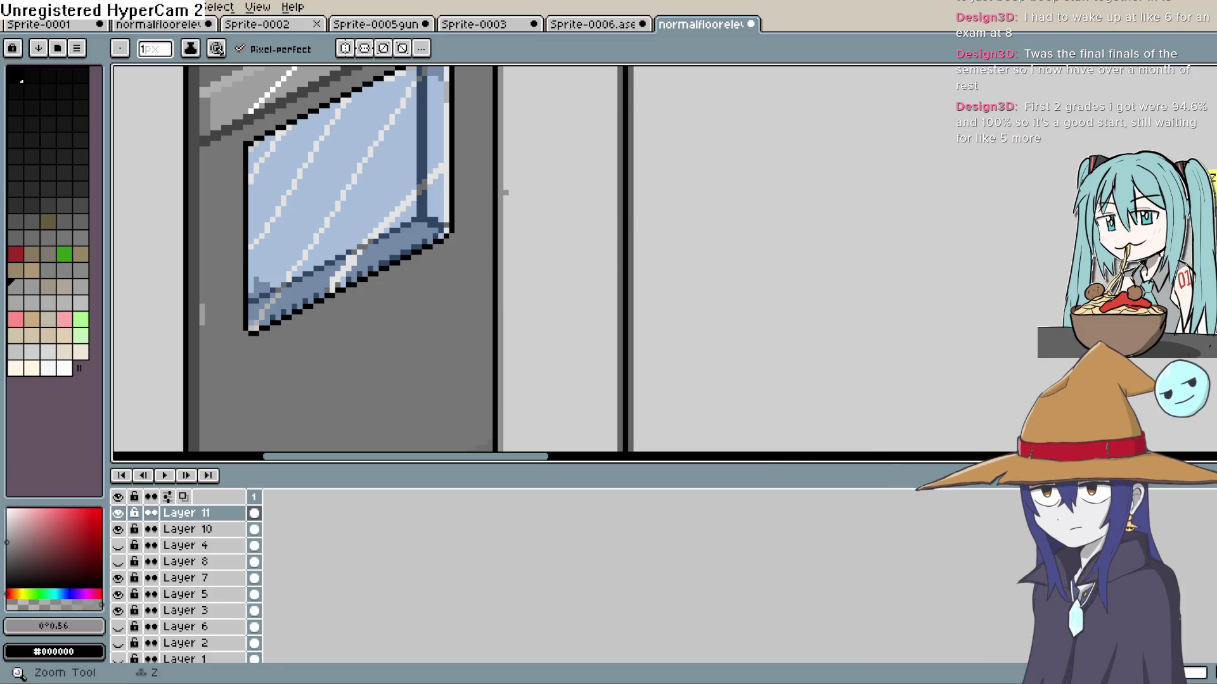
key("i")
left_click(552, 204)
key("b")
left_click_drag(587, 141, 591, 346)
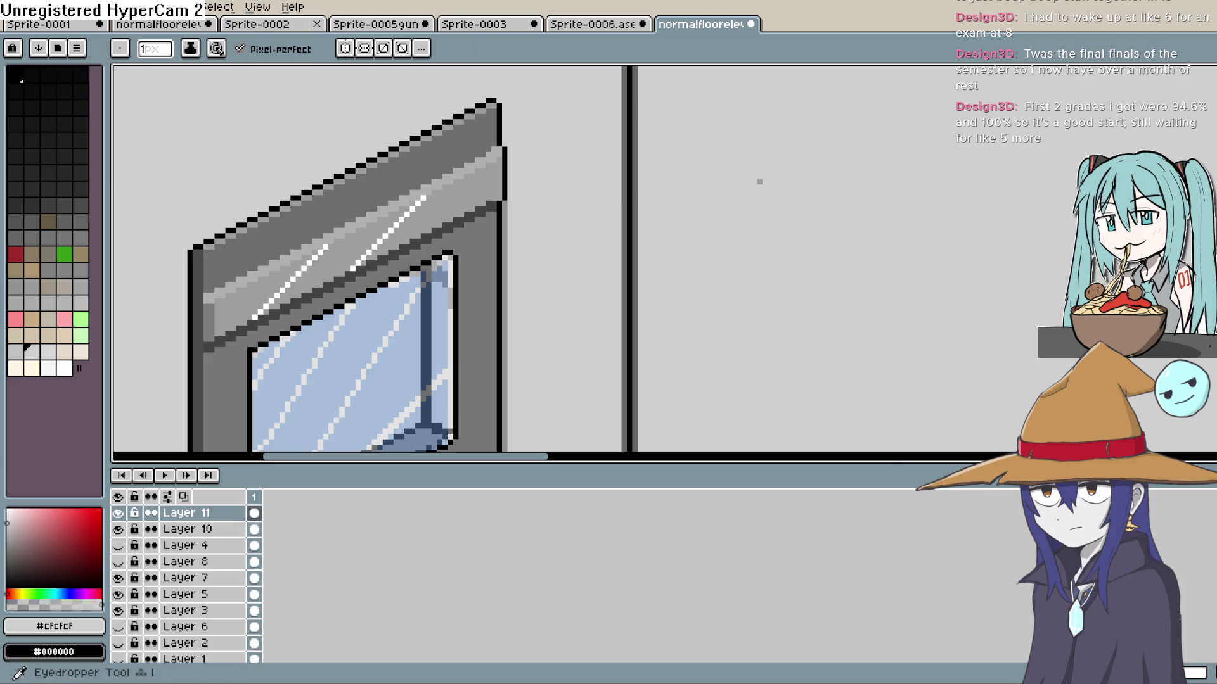
key("i")
left_click(509, 202)
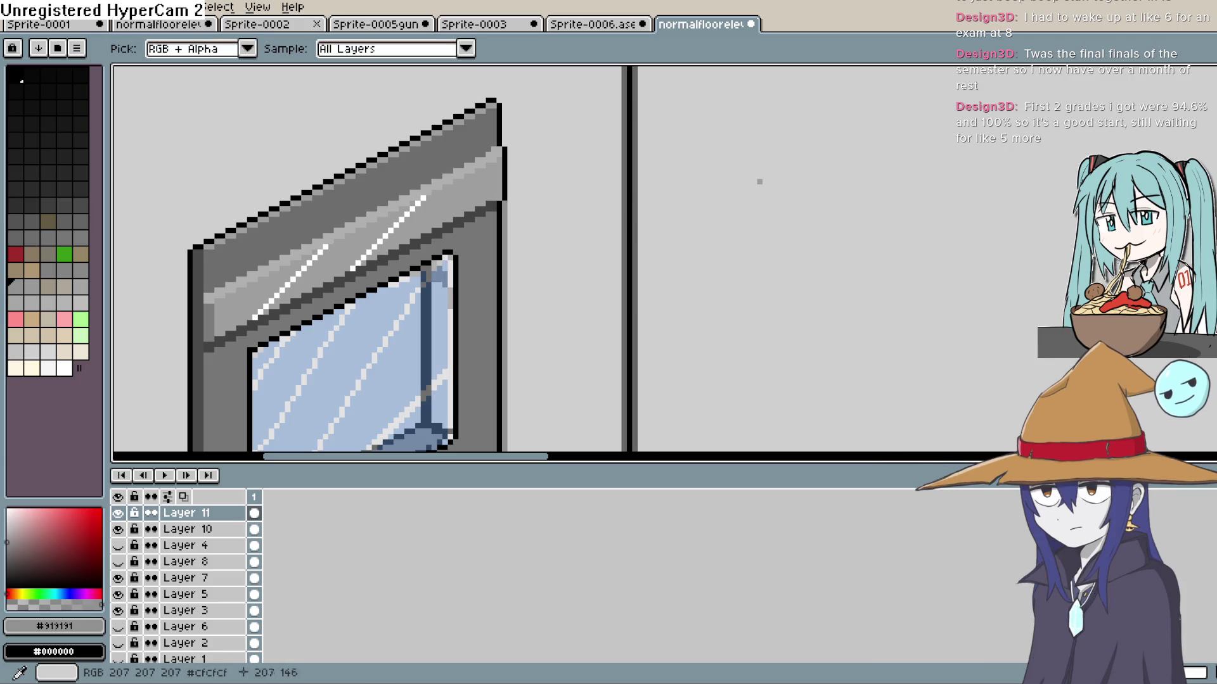
key("b")
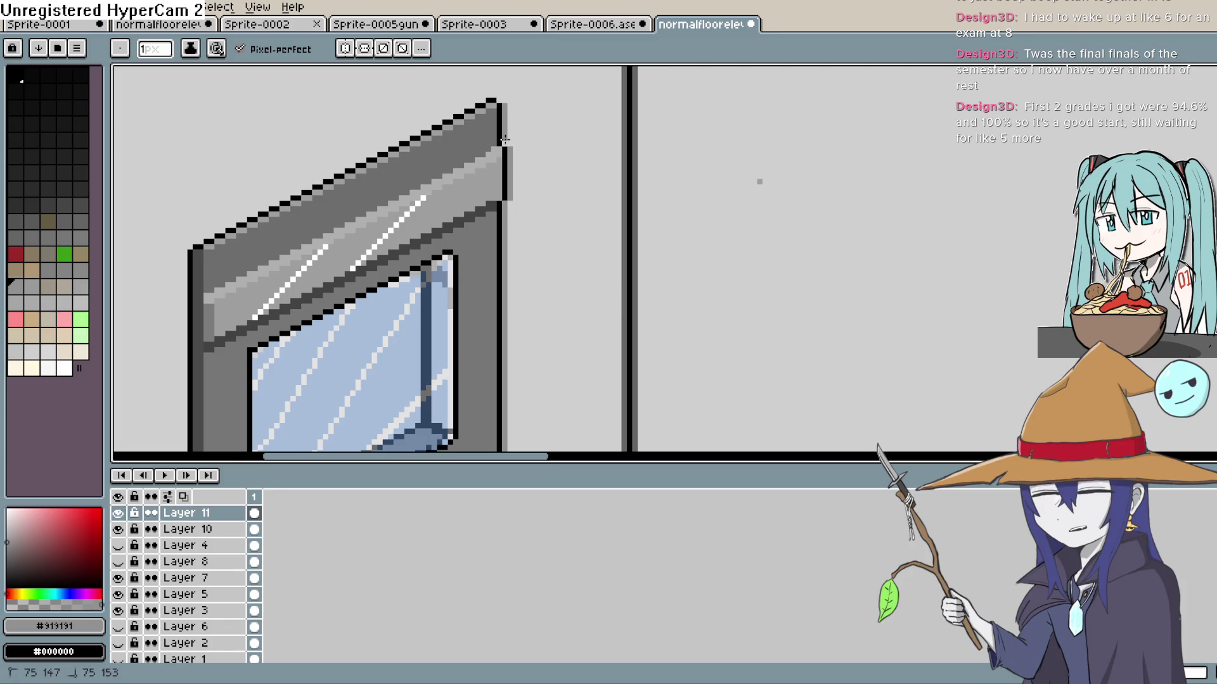
scroll(546, 160, "down", 2)
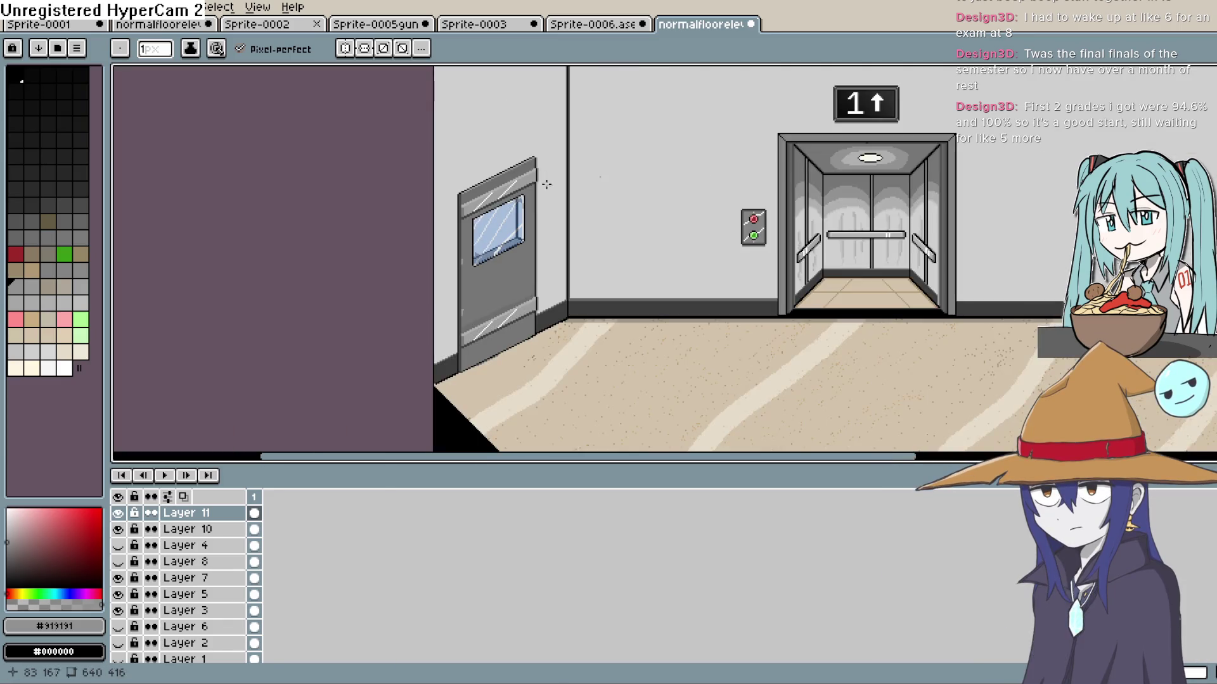
scroll(546, 196, "up", 2)
scroll(538, 253, "down", 2)
scroll(551, 342, "down", 1)
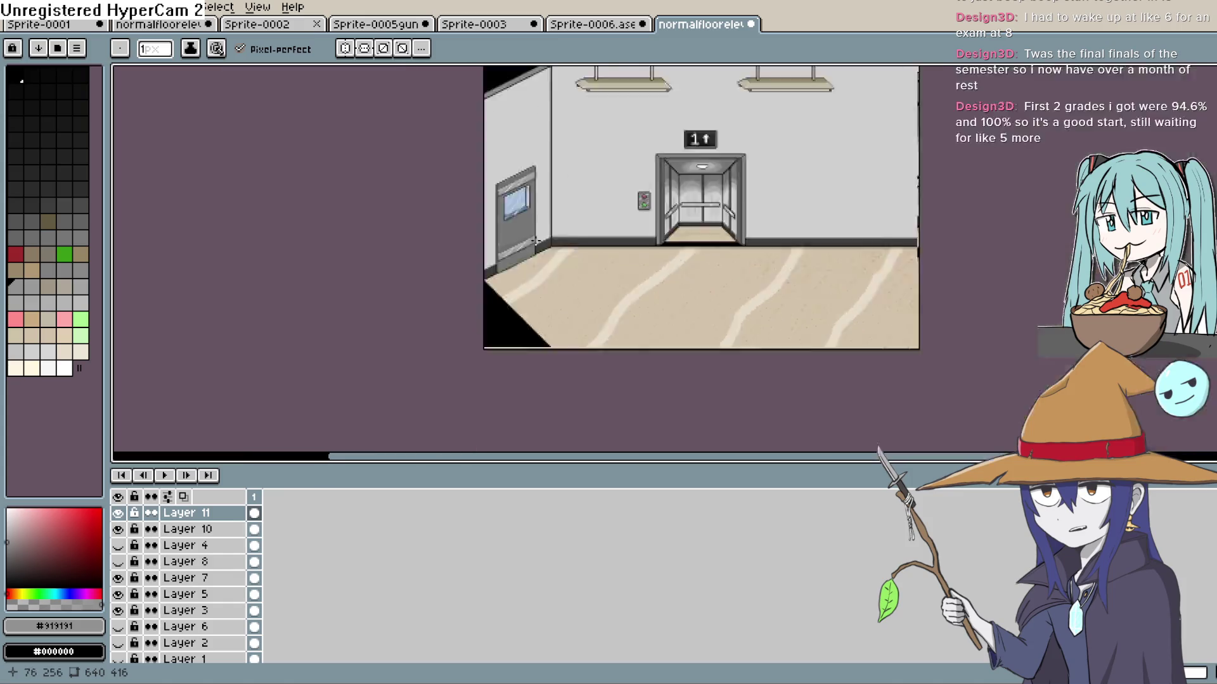
Sample the wall-base dark grey, then choose an even darker grey from the palette
scroll(536, 239, "up", 4)
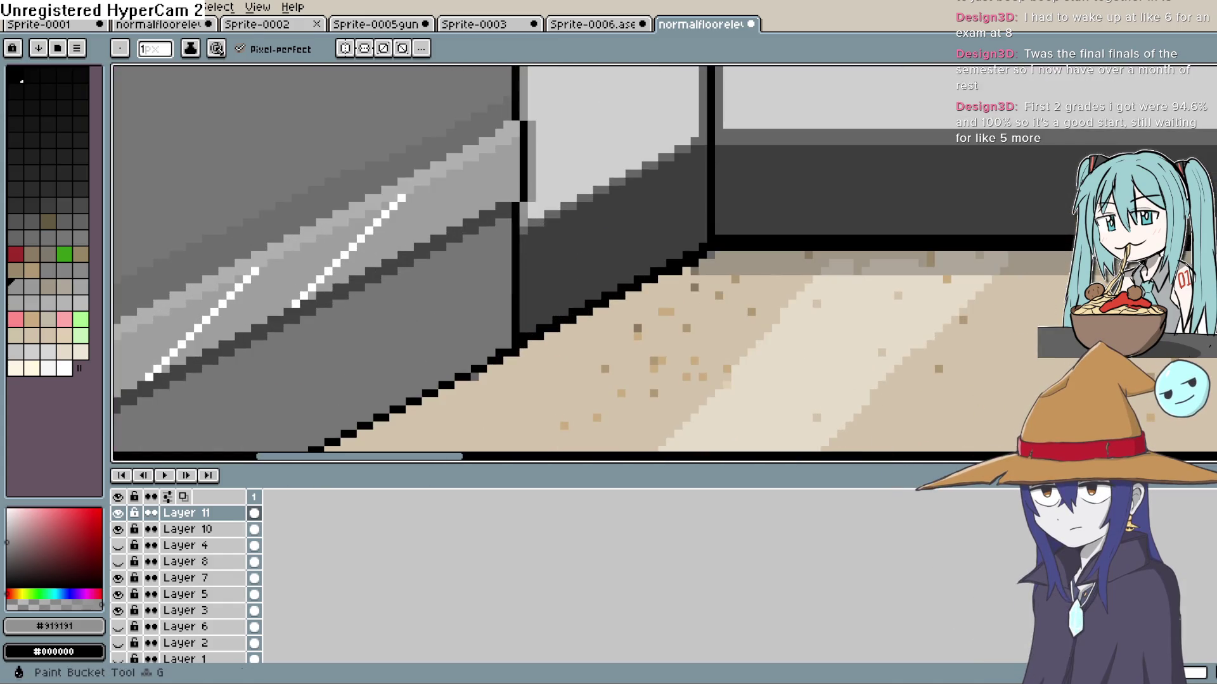
key("i")
left_click(752, 207)
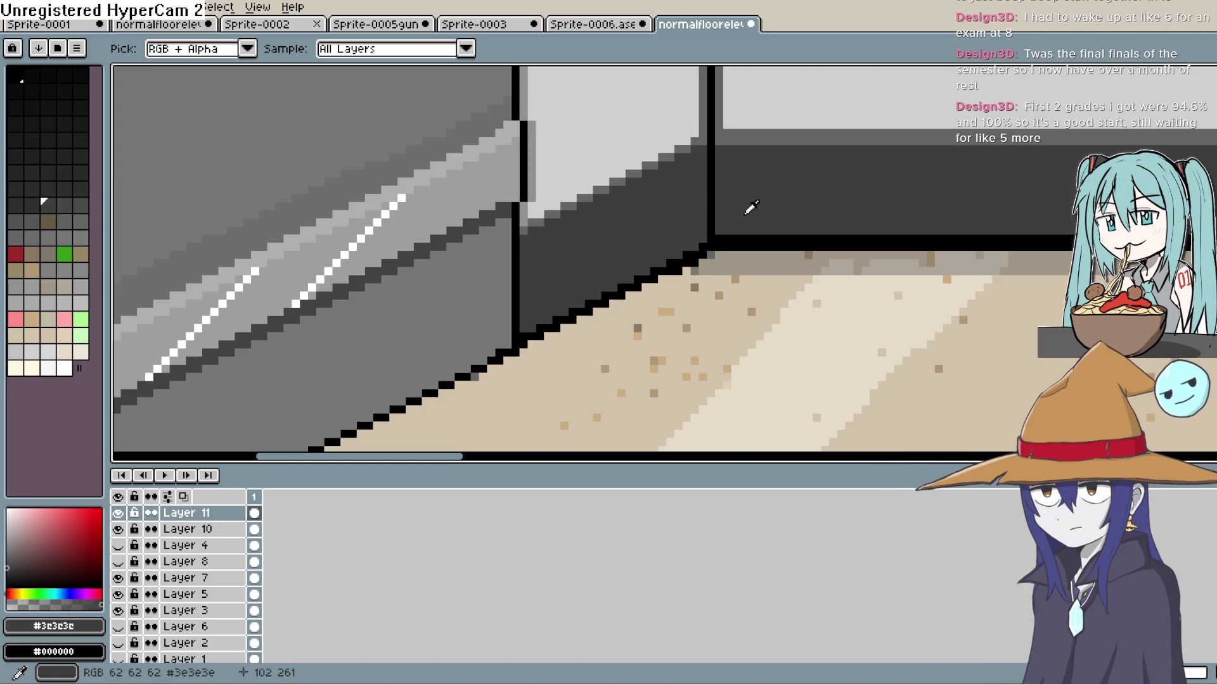
left_click(11, 119)
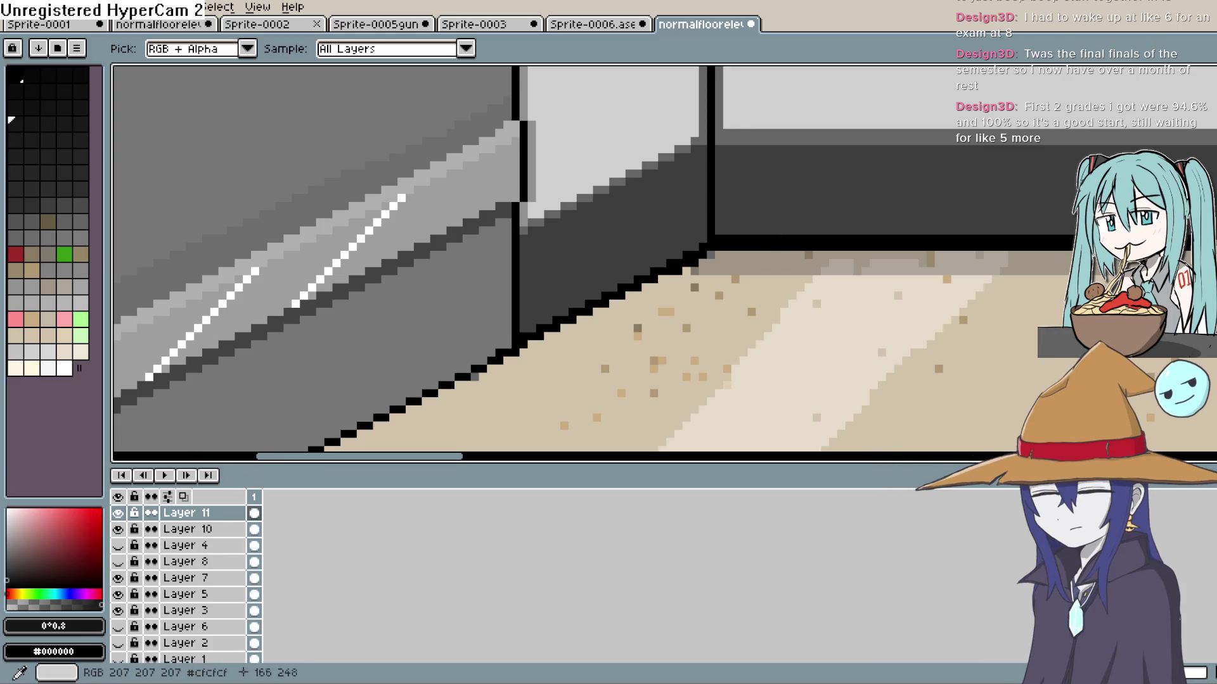
key("b")
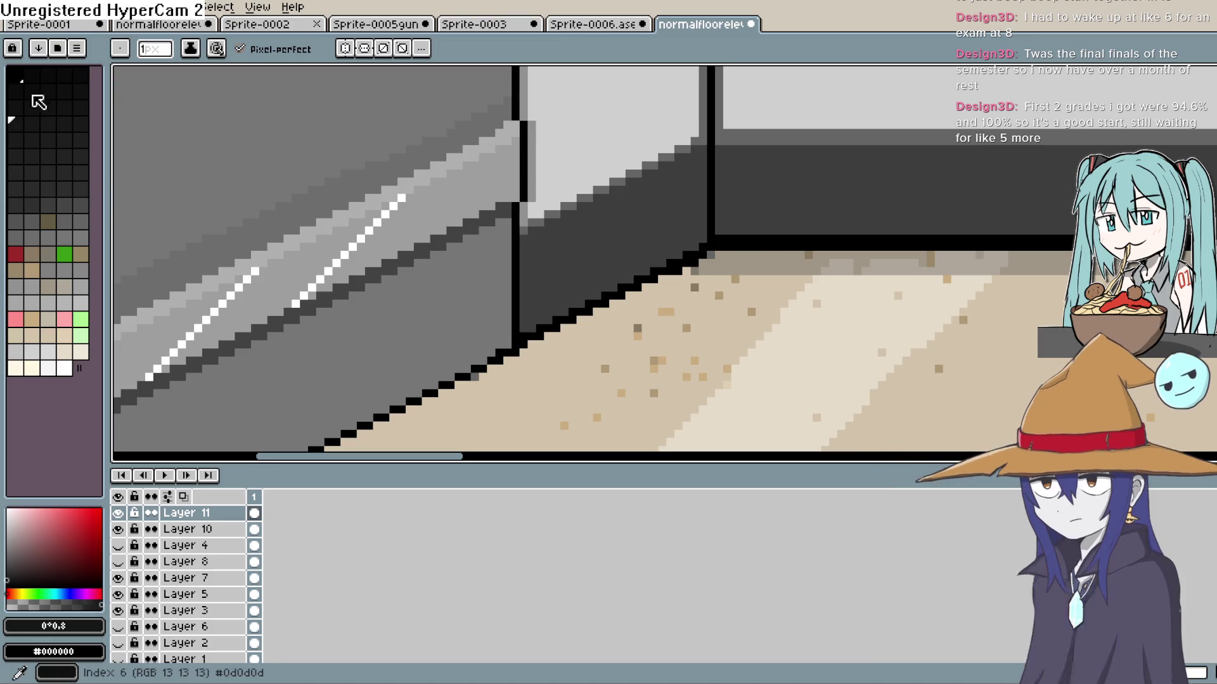
Pick a fully neutral dark grey from the colour gradient and switch to the Spray tool
key("i")
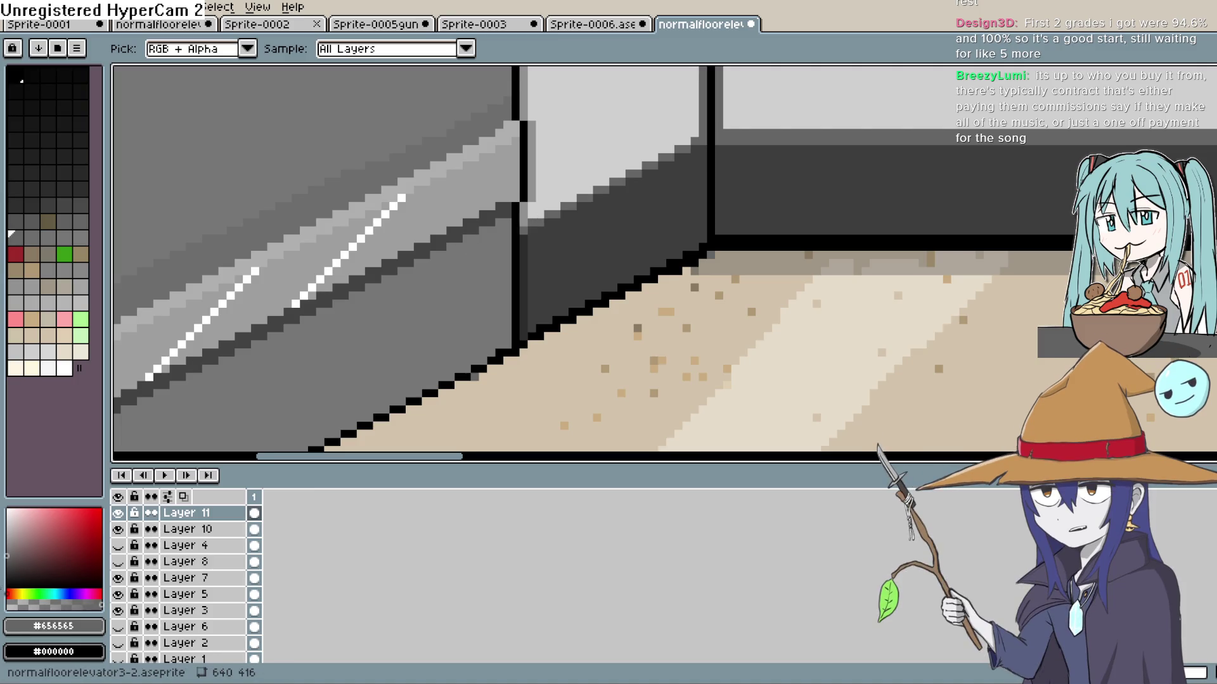
left_click(16, 551)
left_click(6, 560)
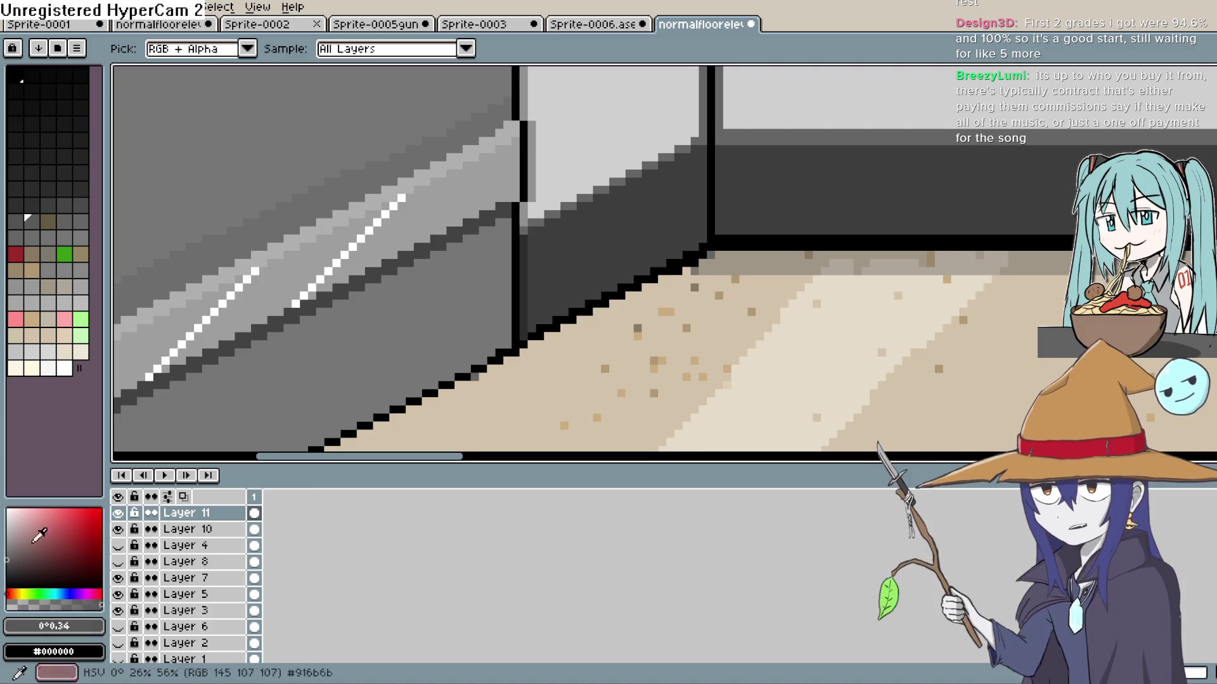
key("shift+b")
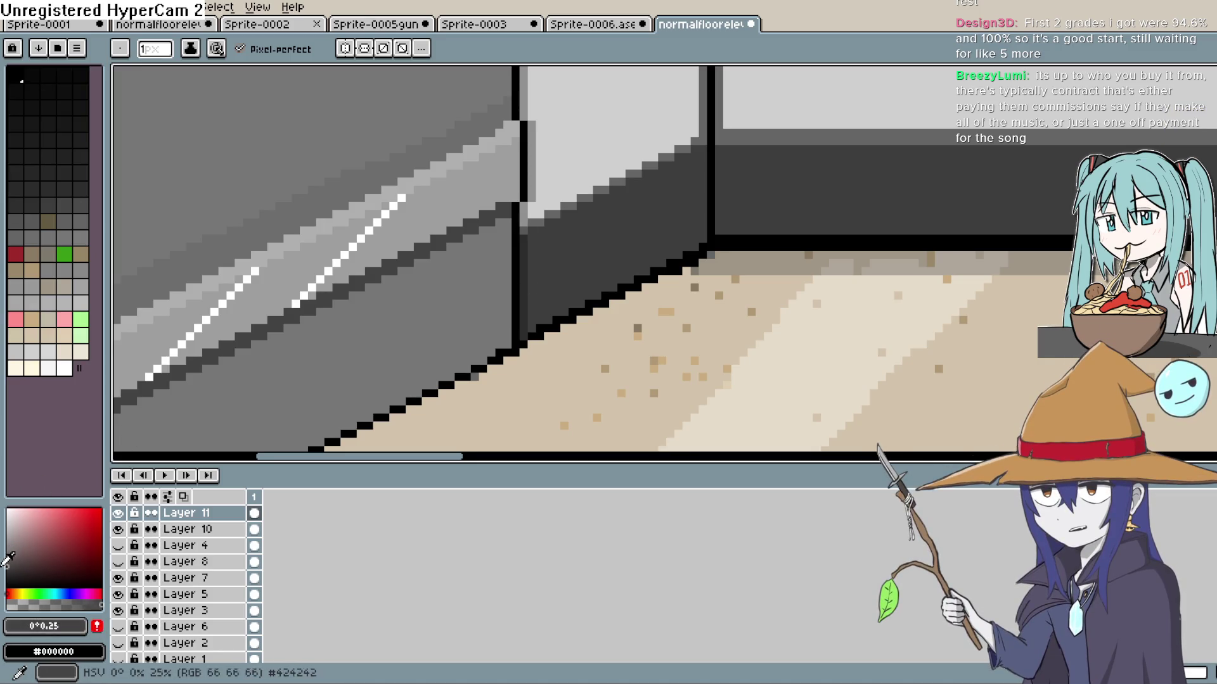
scroll(671, 265, "down", 5)
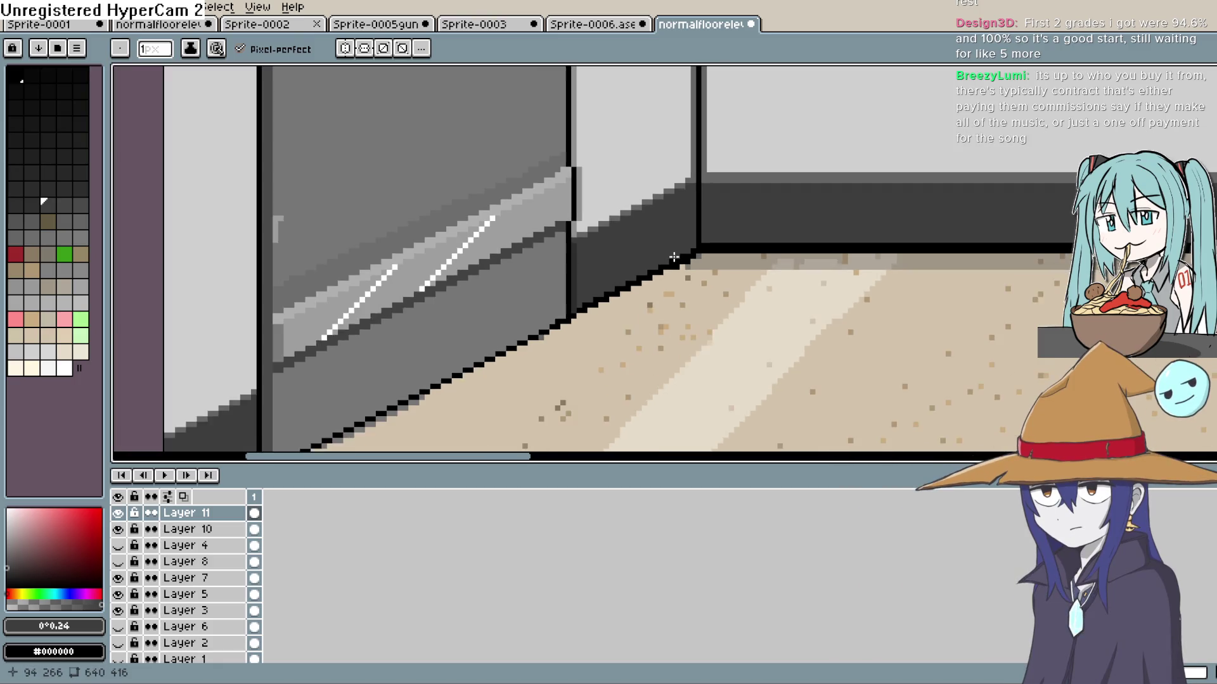
left_click_drag(693, 249, 668, 307)
scroll(667, 308, "down", 3)
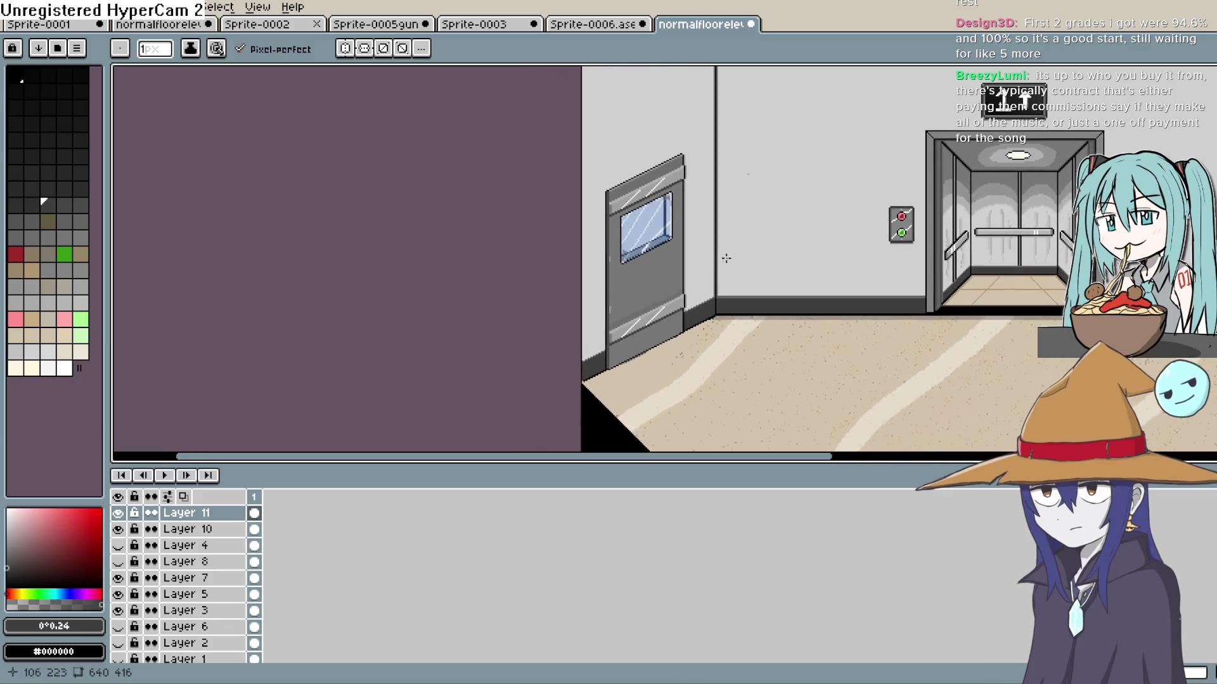
scroll(866, 396, "up", 3)
scroll(866, 396, "down", 2)
left_click_drag(864, 378, 823, 307)
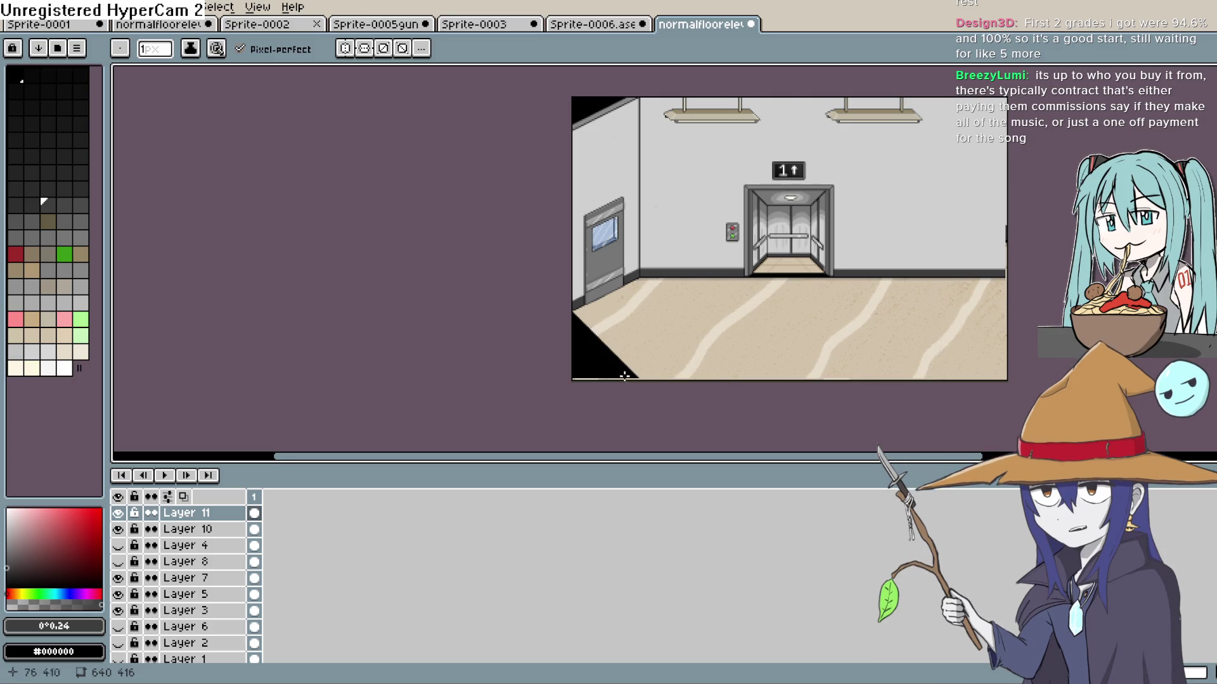
scroll(712, 353, "up", 2)
mouse_move(710, 375)
left_mouse_down()
mouse_move(655, 317)
mouse_move(630, 322)
left_mouse_up()
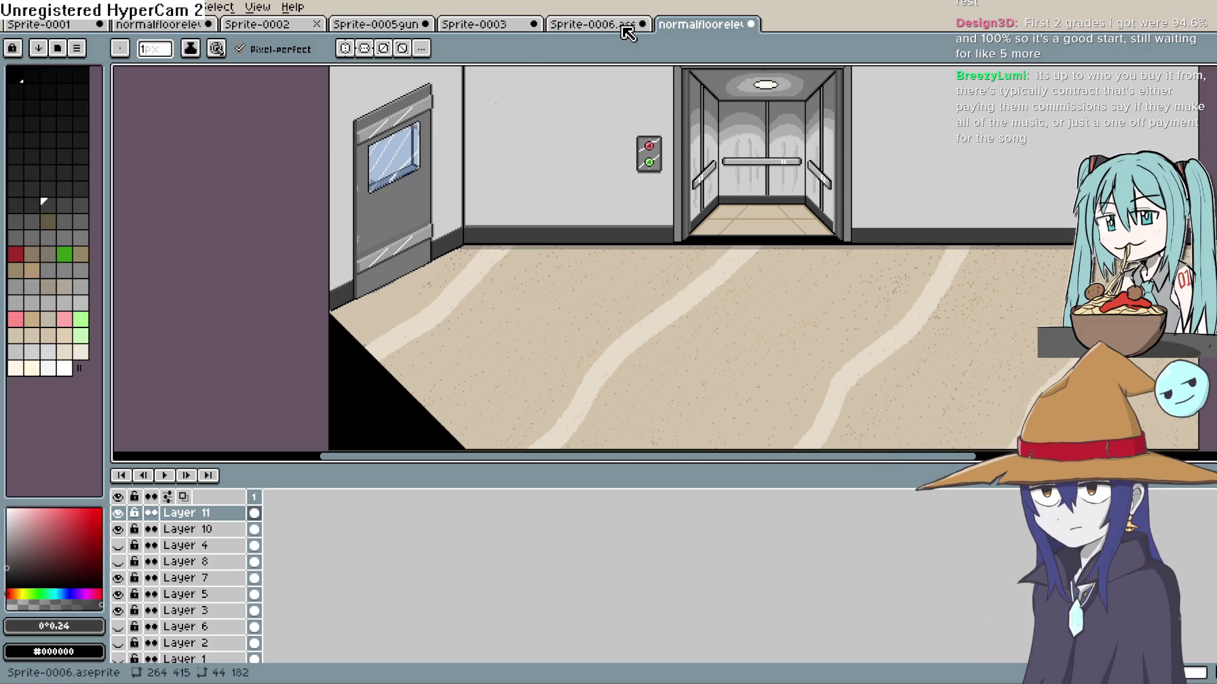
mouse_move(290, 323)
left_mouse_down()
mouse_move(287, 250)
mouse_move(314, 268)
mouse_move(297, 288)
left_mouse_up()
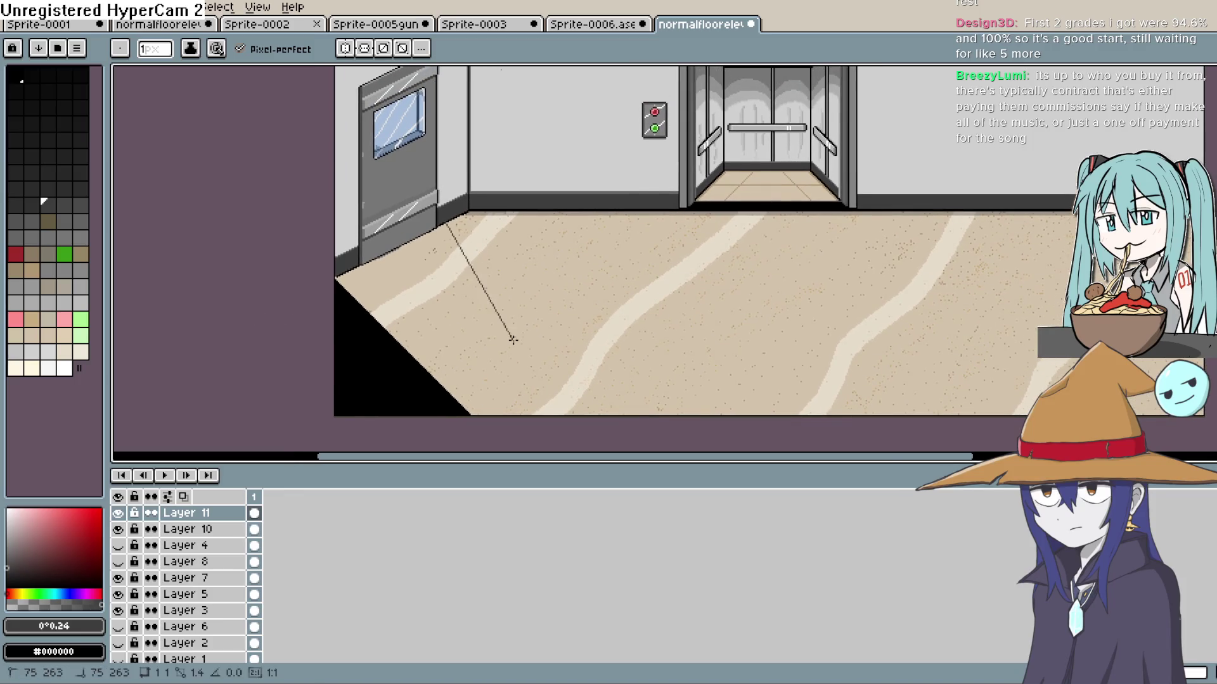
Create Layer 12 above Layer 11, then switch over to Construct 3
scroll(513, 340, "down", 2)
key("shift+n")
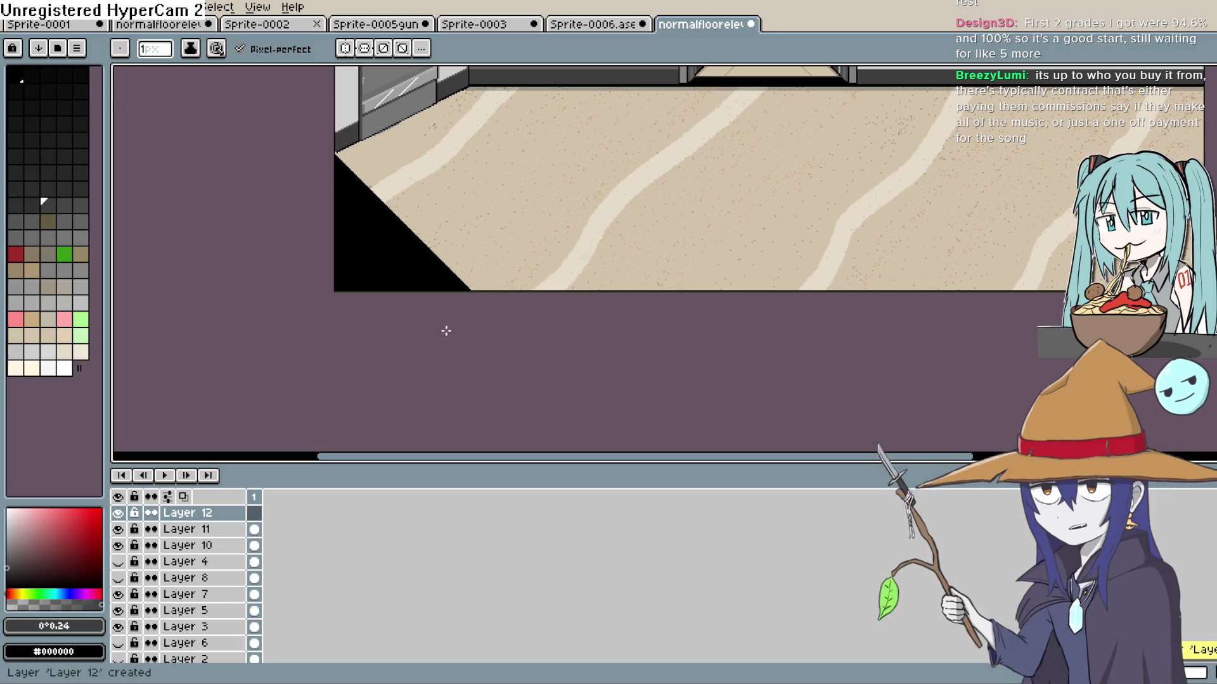
left_click_drag(241, 261, 219, 359)
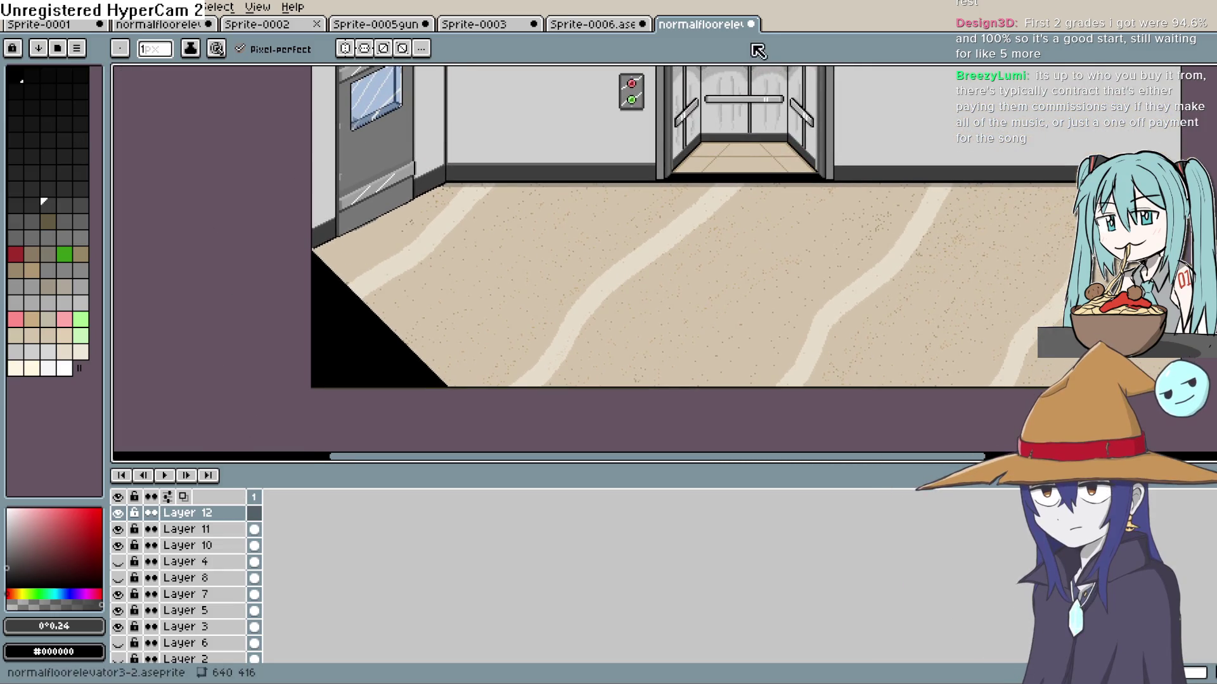
key("alt+Tab")
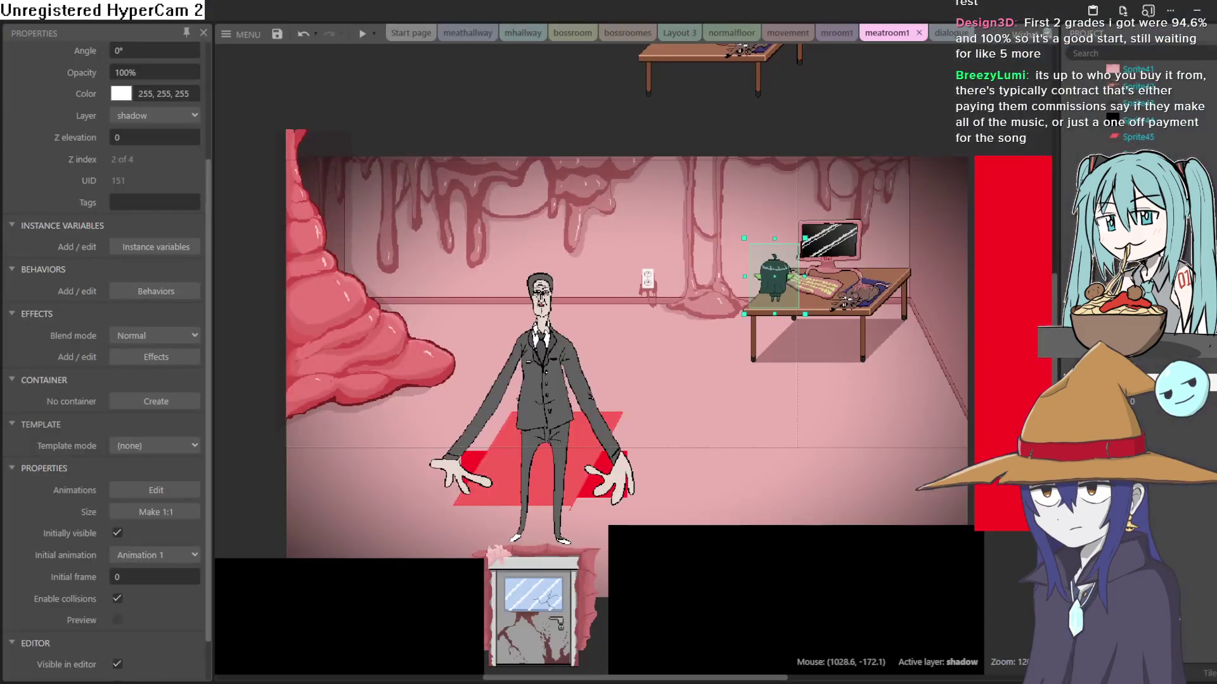
Move Sprite48, the suited man, onto the computer desk, then return to Aseprite
mouse_move(550, 412)
left_mouse_down()
mouse_move(687, 345)
mouse_move(827, 321)
left_mouse_up()
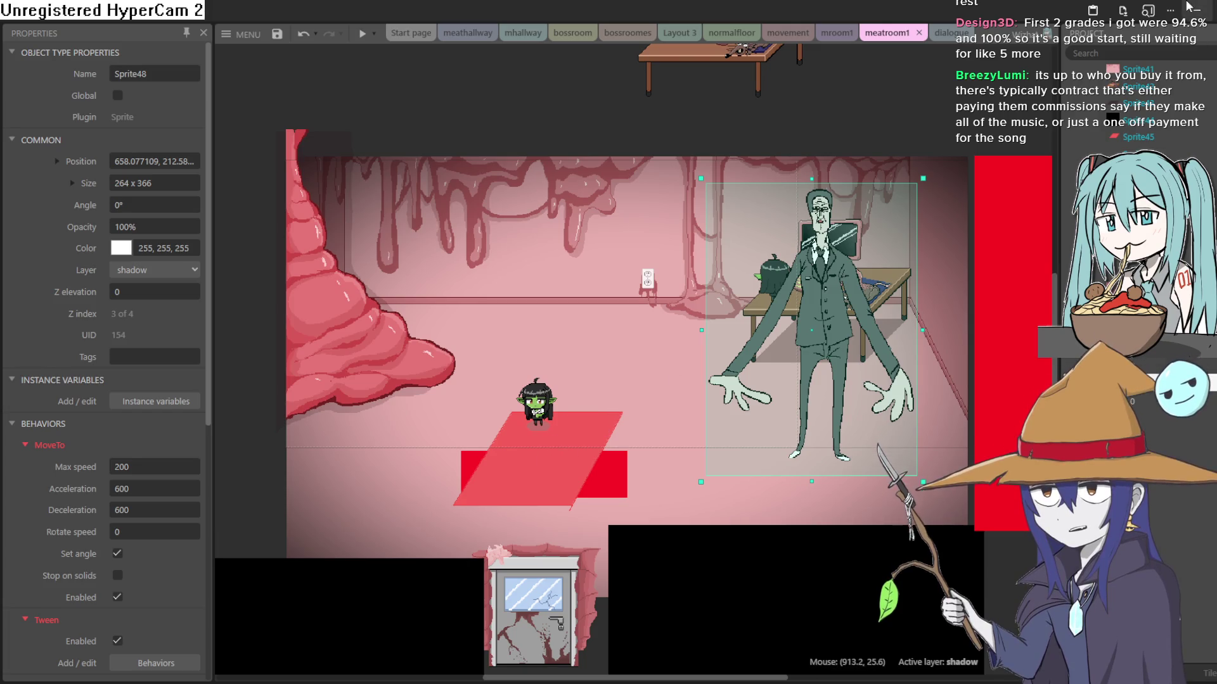
key("alt+Tab")
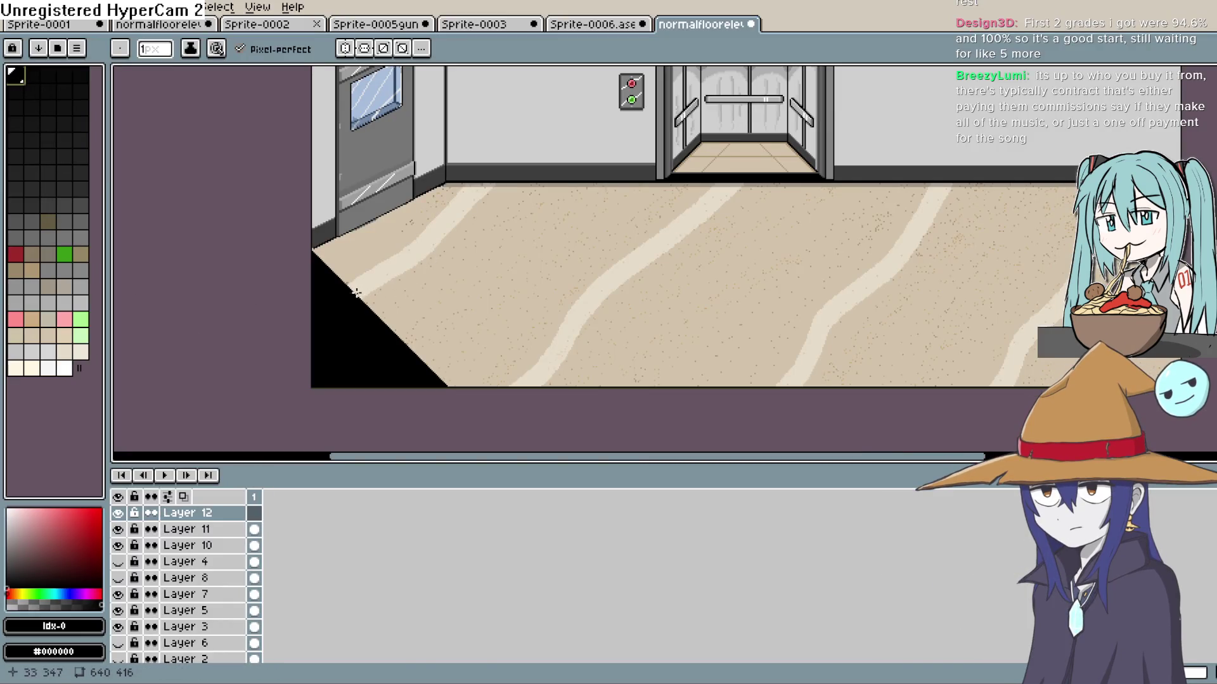
Draw black Line-tool edges for the mat from the black corner, undoing misdrawn lines
key("l")
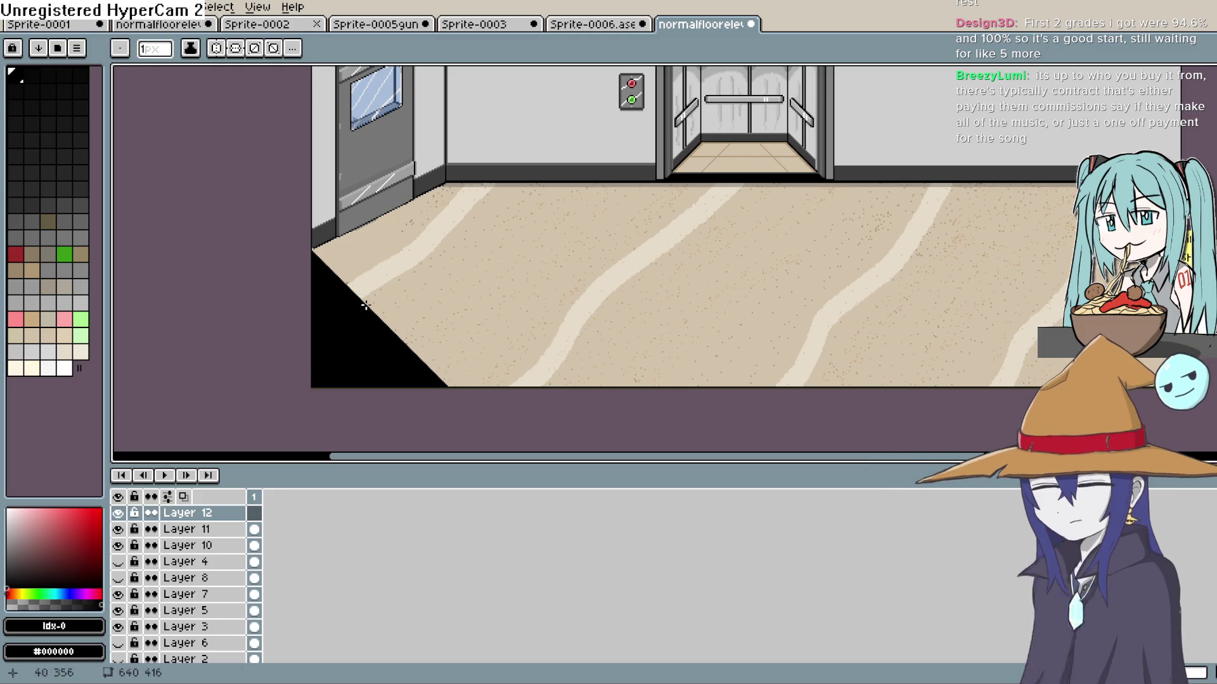
mouse_move(359, 296)
left_mouse_down()
mouse_move(419, 257)
mouse_move(416, 269)
mouse_move(482, 335)
left_mouse_up()
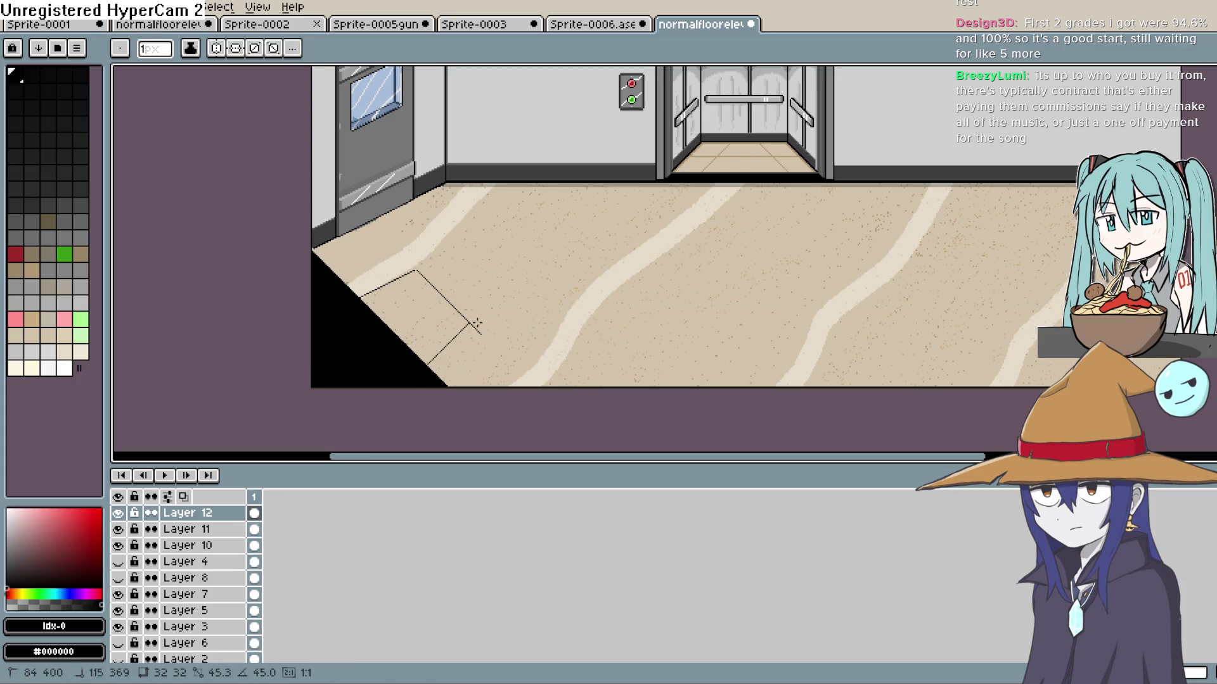
key("Escape")
left_click_drag(372, 314, 409, 280)
key("ctrl+z")
key("ctrl+z")
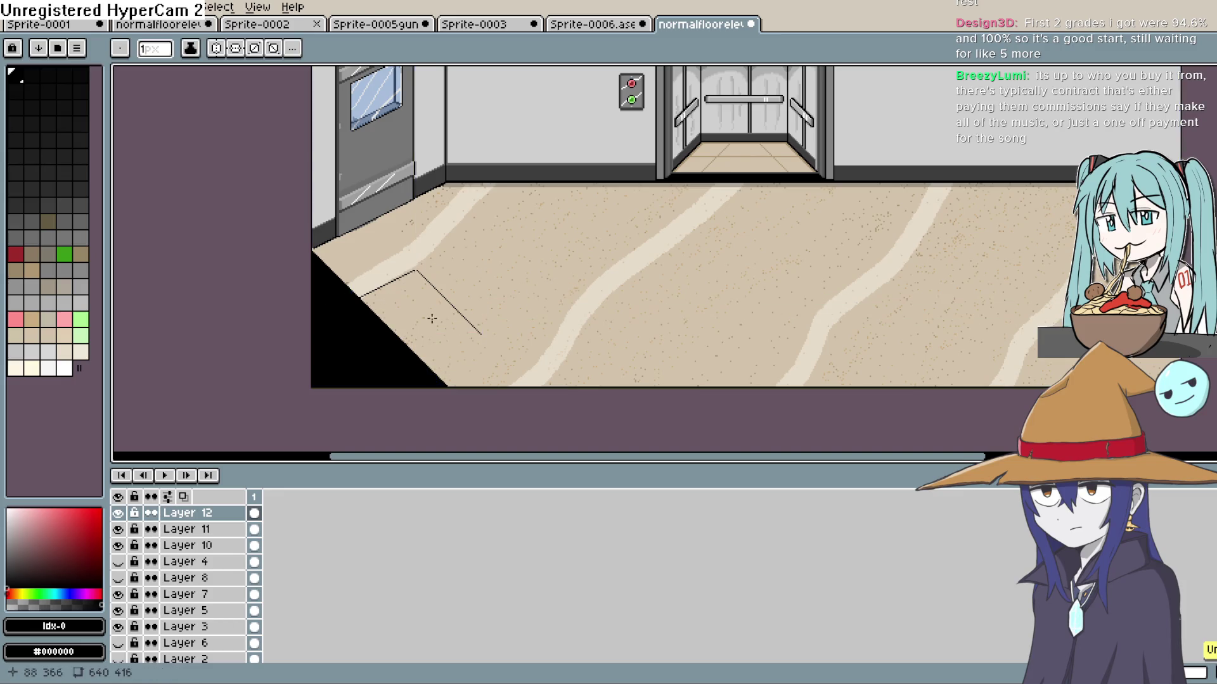
key("Escape")
key("w")
key("m")
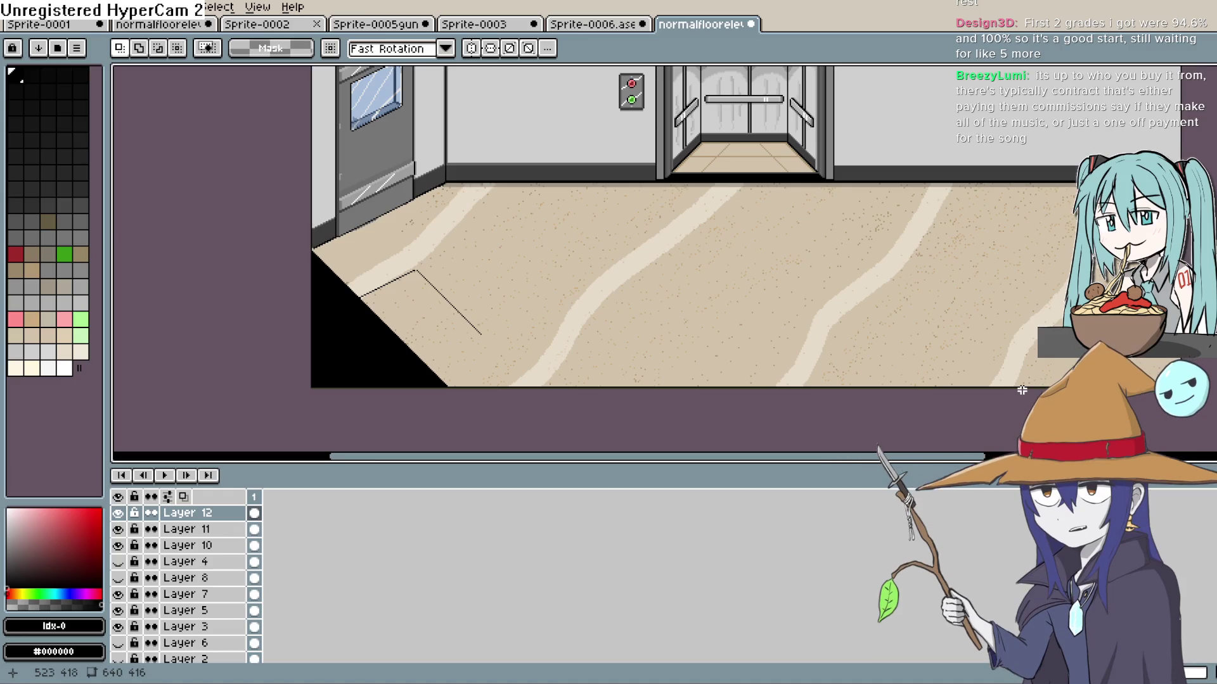
Copy the mat's top black edge down as a parallel lower edge, closing the parallelogram outline
scroll(426, 293, "up", 2)
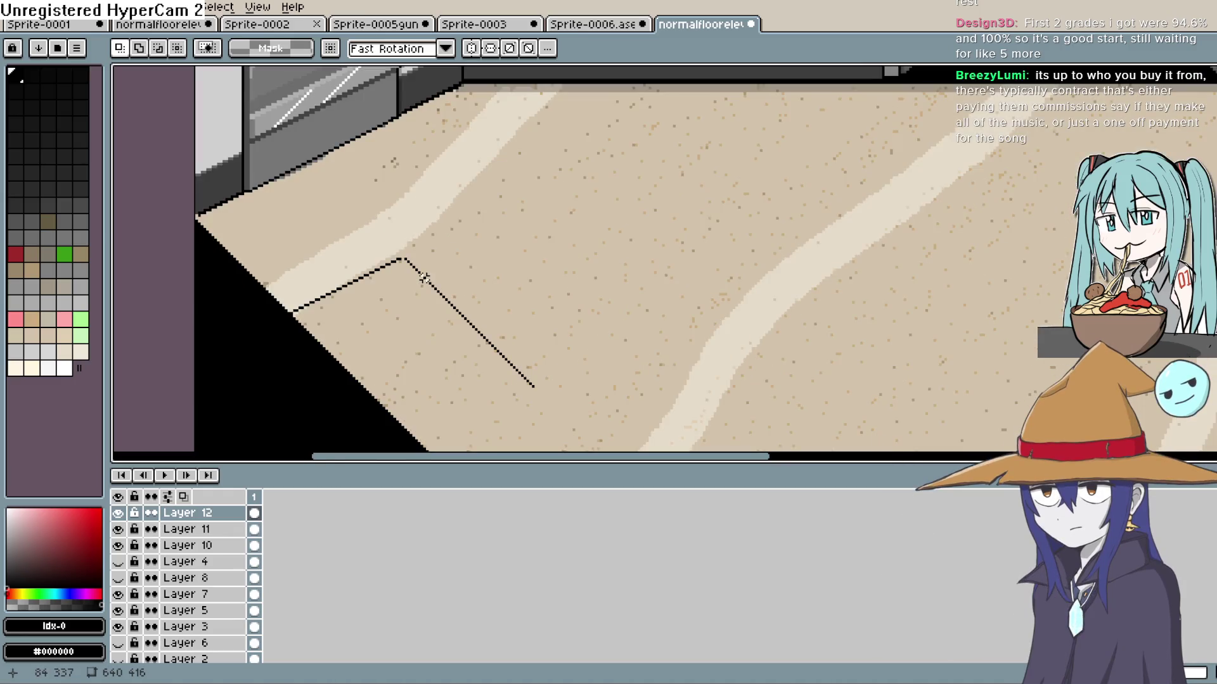
key("b")
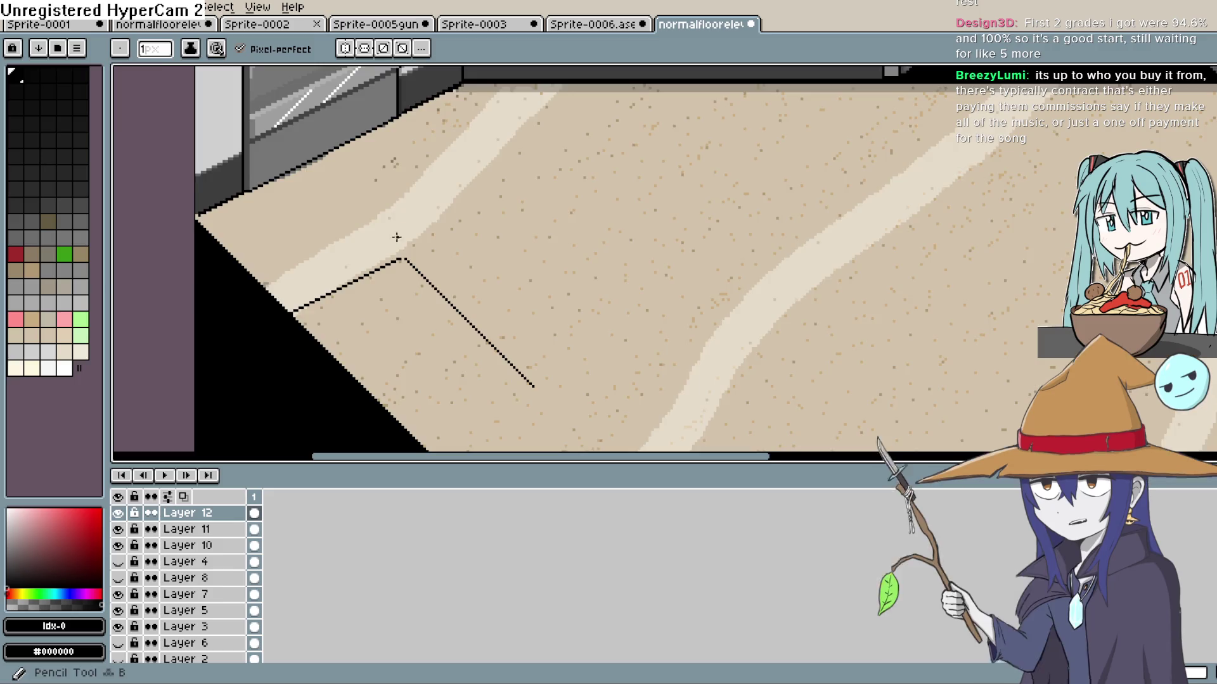
scroll(399, 234, "up", 2)
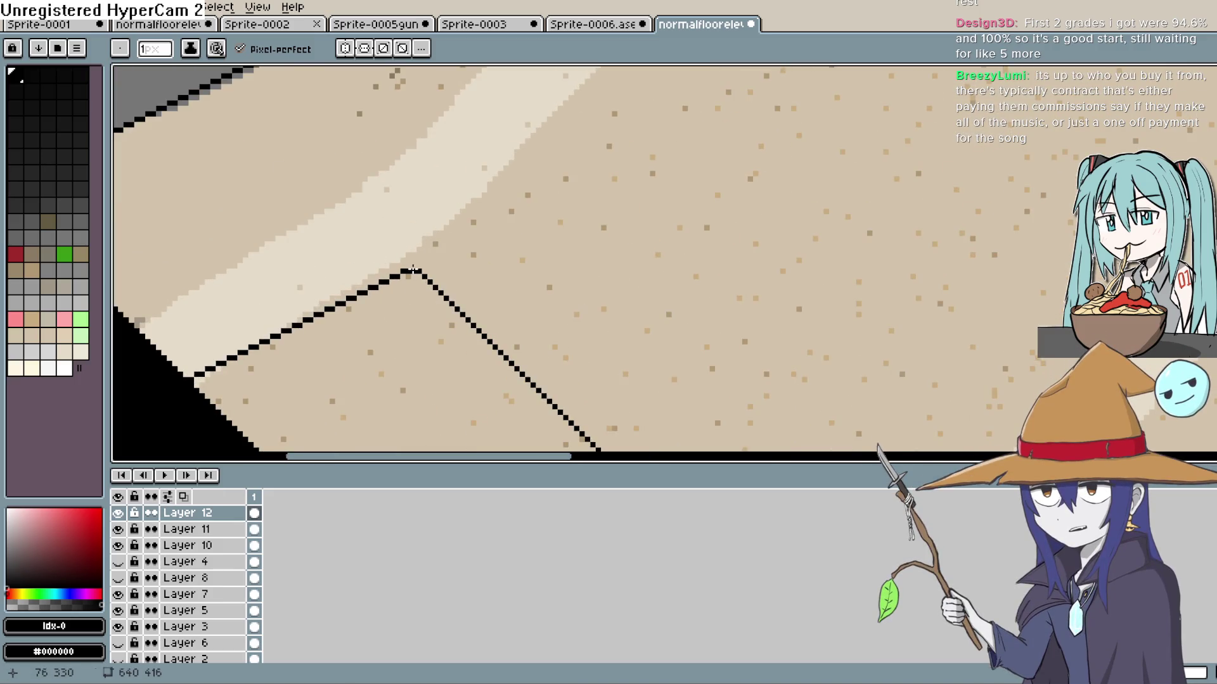
left_click(1207, 73)
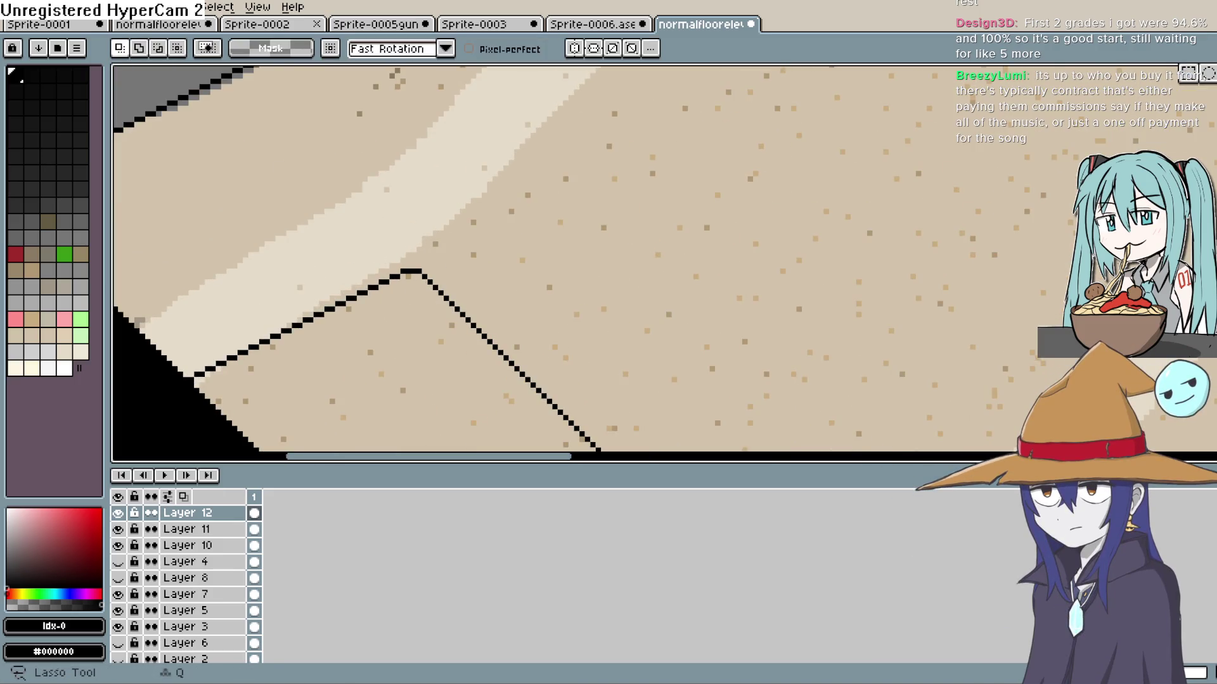
mouse_move(621, 323)
left_mouse_down()
mouse_move(689, 317)
mouse_move(739, 148)
left_mouse_up()
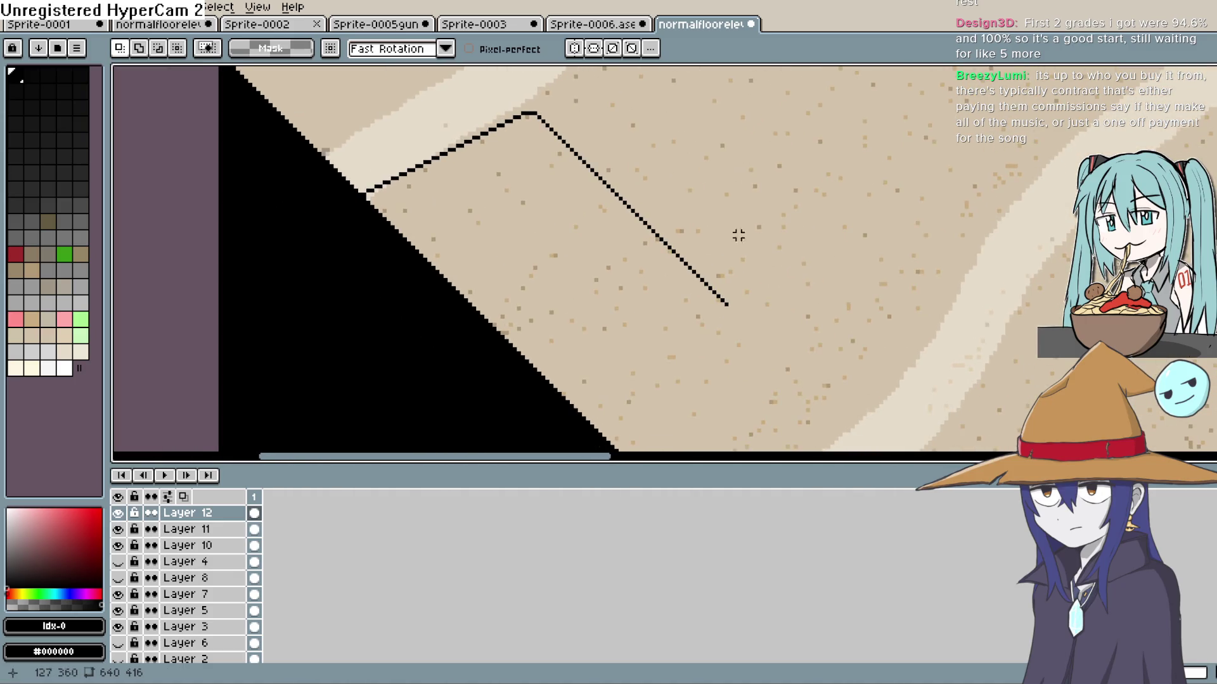
mouse_move(555, 100)
left_mouse_down()
mouse_move(453, 127)
mouse_move(335, 215)
left_mouse_up()
left_click_drag(495, 349, 500, 351)
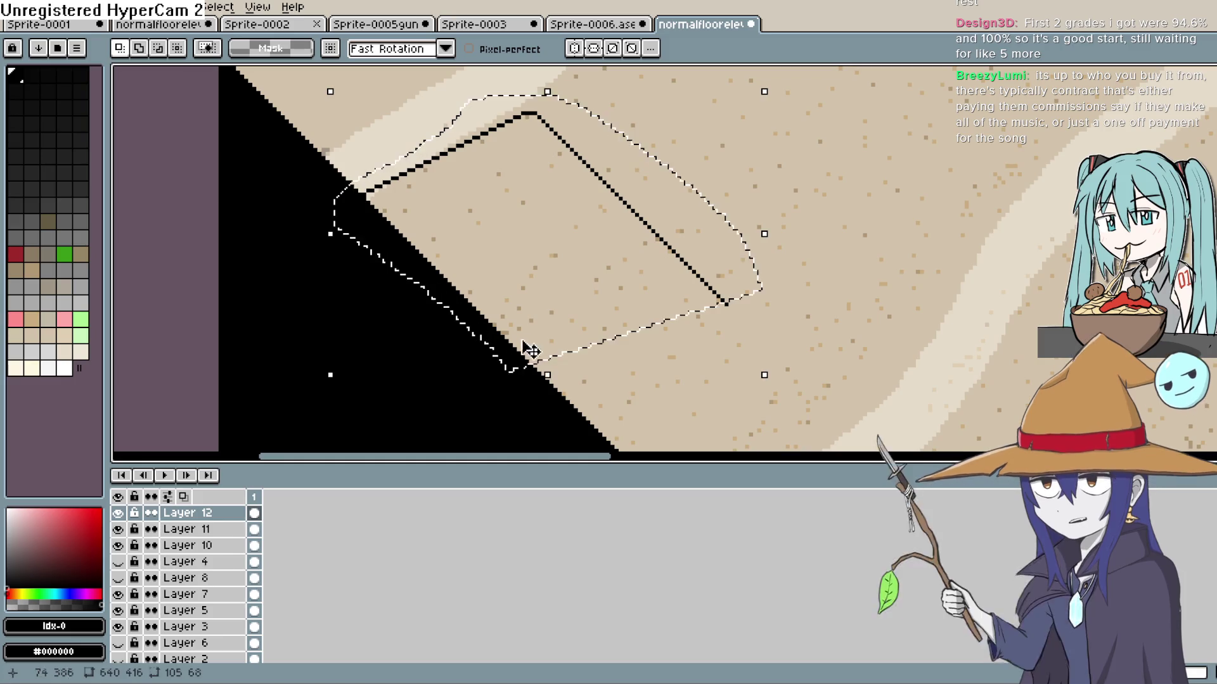
key("Delete")
mouse_move(547, 101)
left_mouse_down()
mouse_move(537, 127)
mouse_move(408, 203)
mouse_move(327, 194)
mouse_move(526, 81)
mouse_move(548, 101)
left_mouse_up()
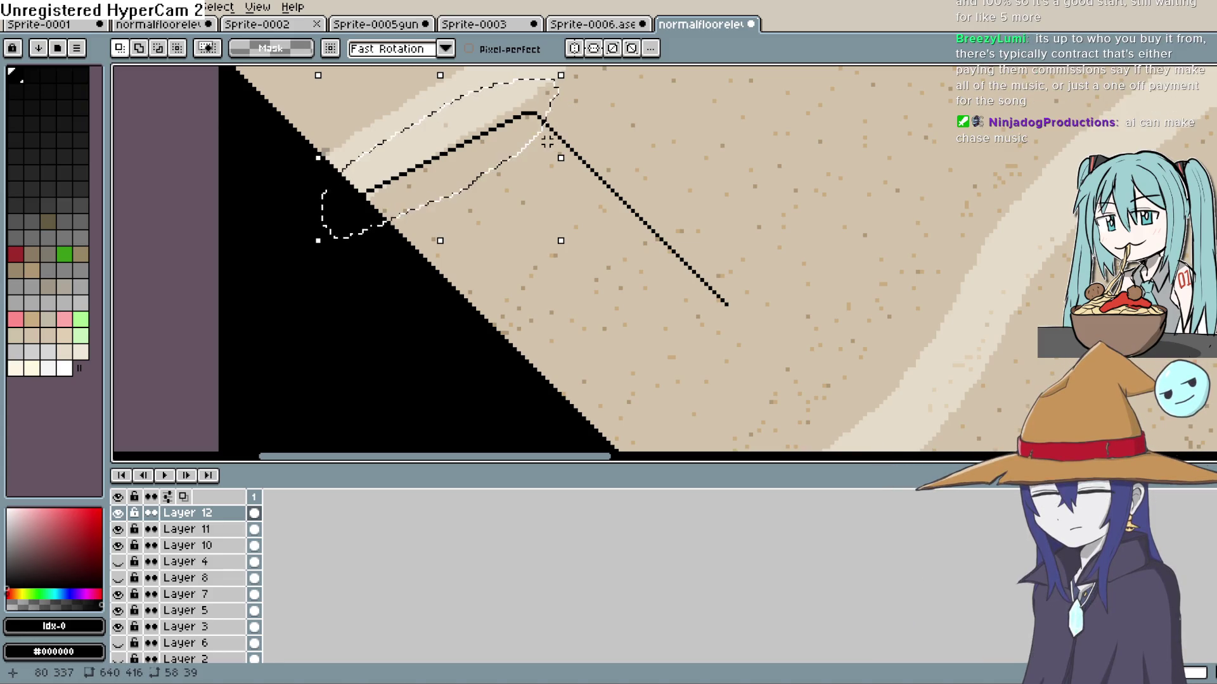
mouse_move(507, 144)
left_mouse_down()
mouse_move(495, 141)
mouse_move(700, 345)
mouse_move(684, 341)
left_mouse_up()
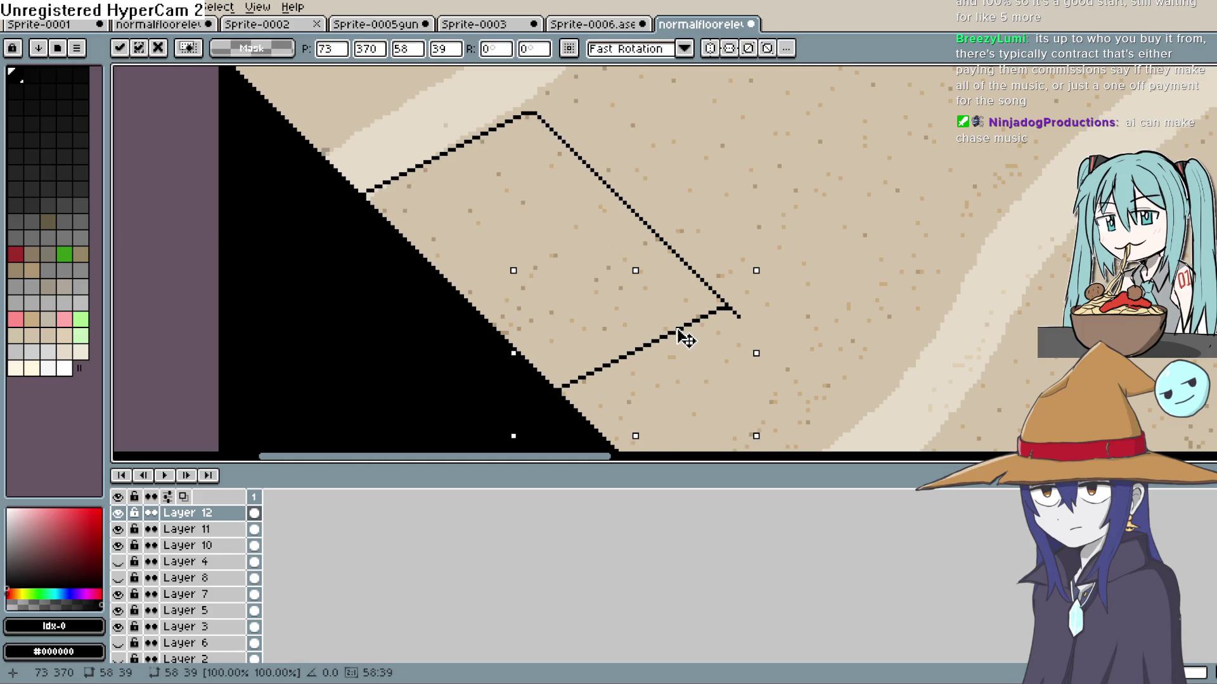
left_click(169, 298)
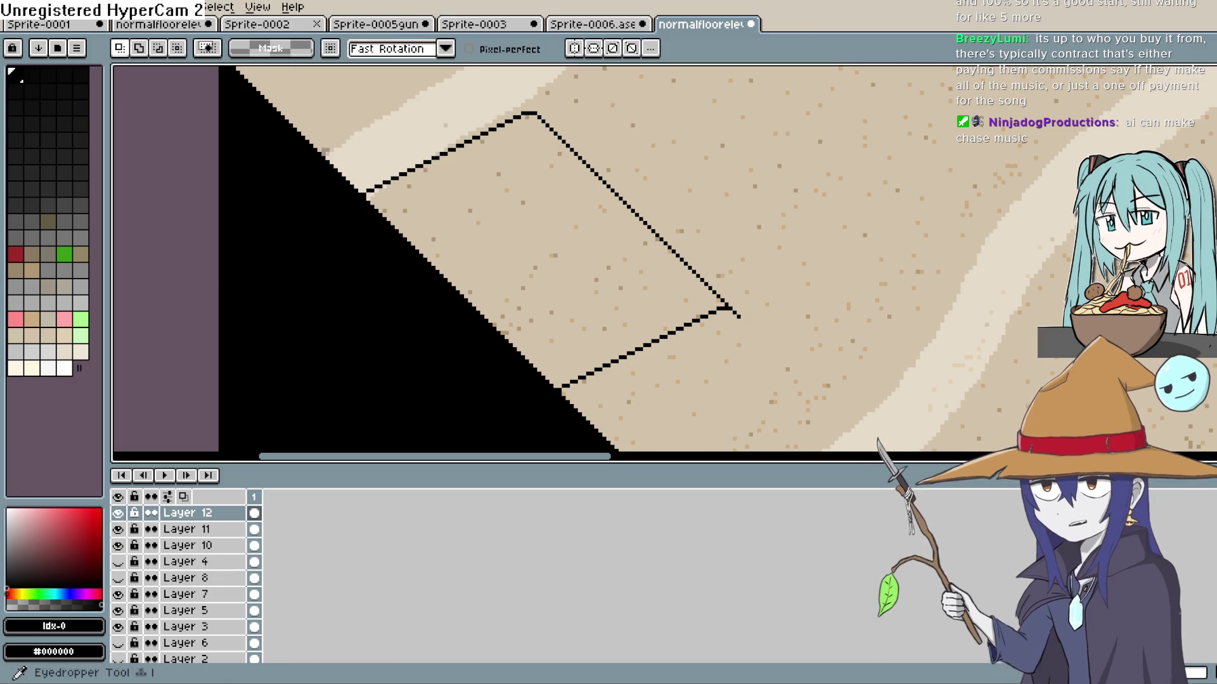
key("b")
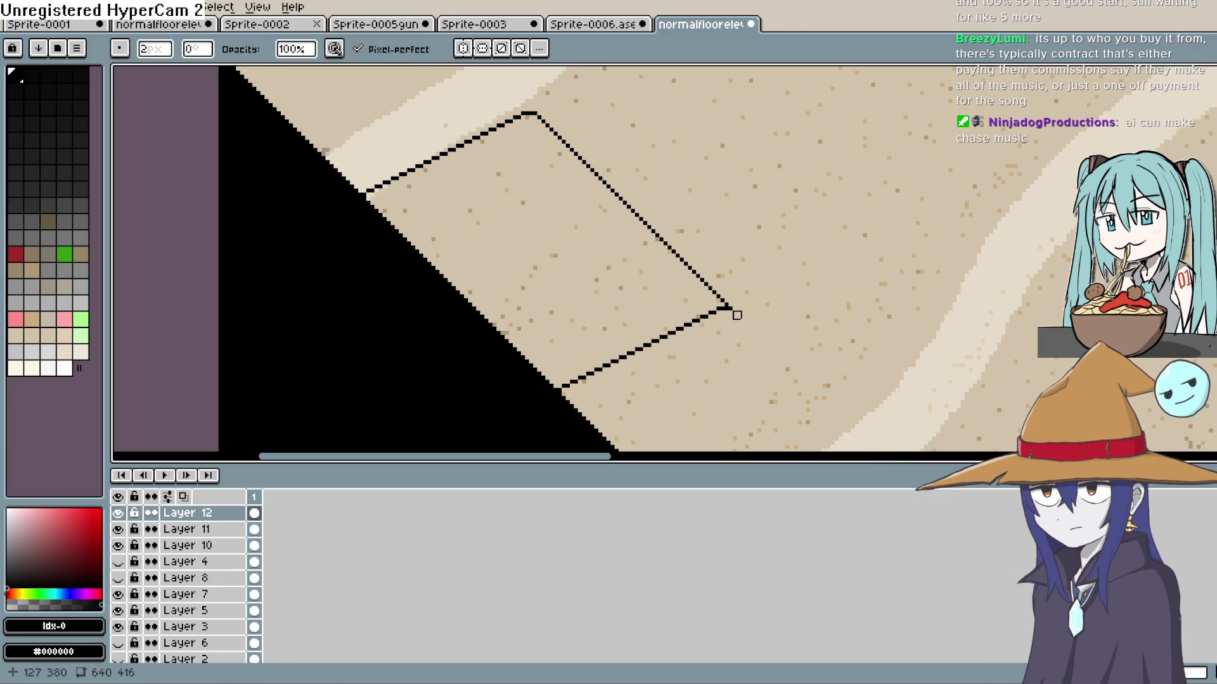
Choose a darker tan brown and Paint Bucket fill the mat parallelogram beside the black corner
scroll(818, 311, "down", 4)
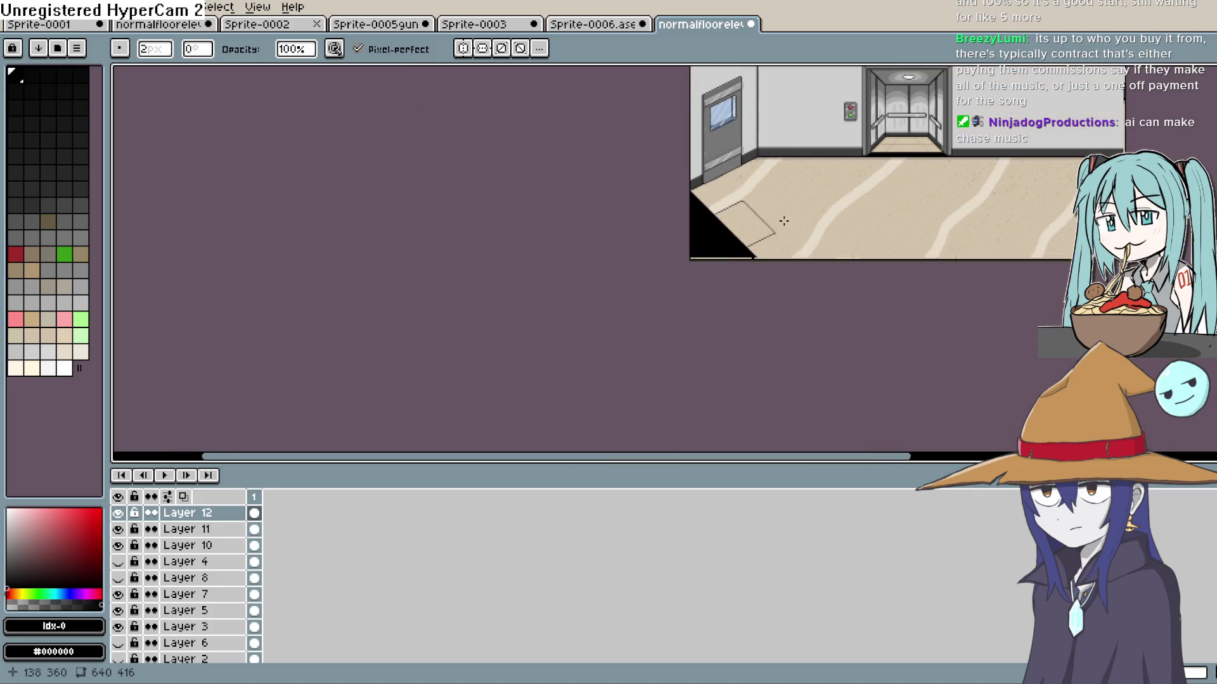
scroll(772, 267, "down", 3)
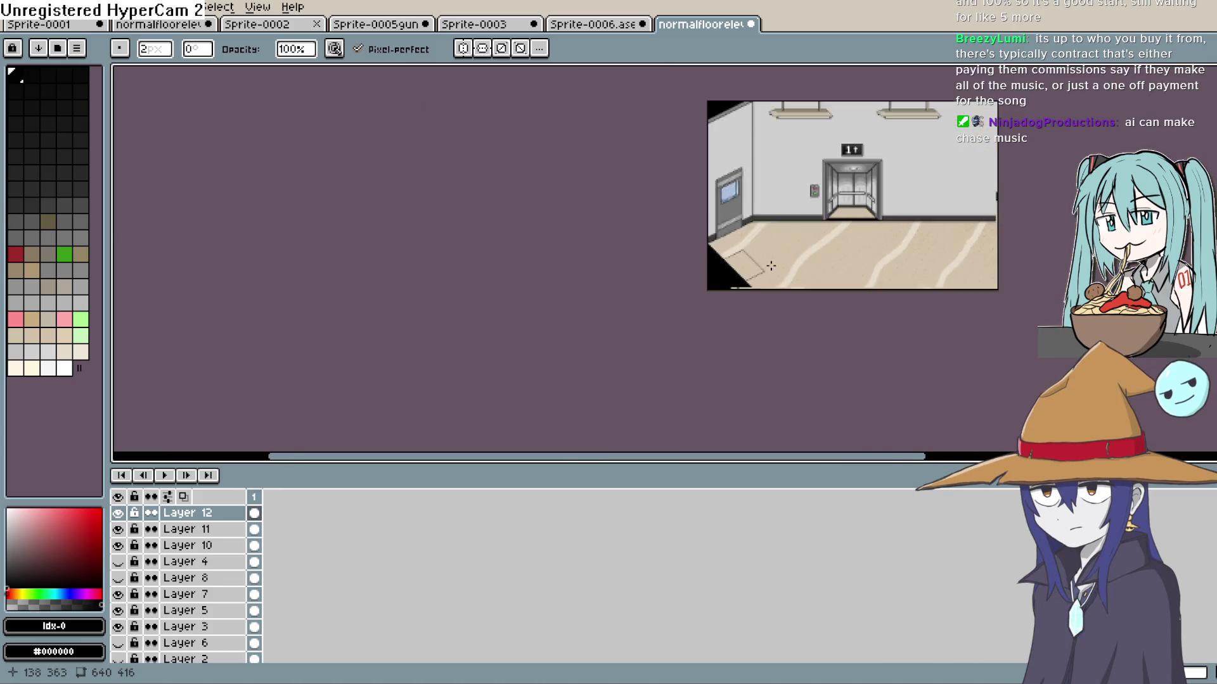
scroll(762, 247, "up", 3)
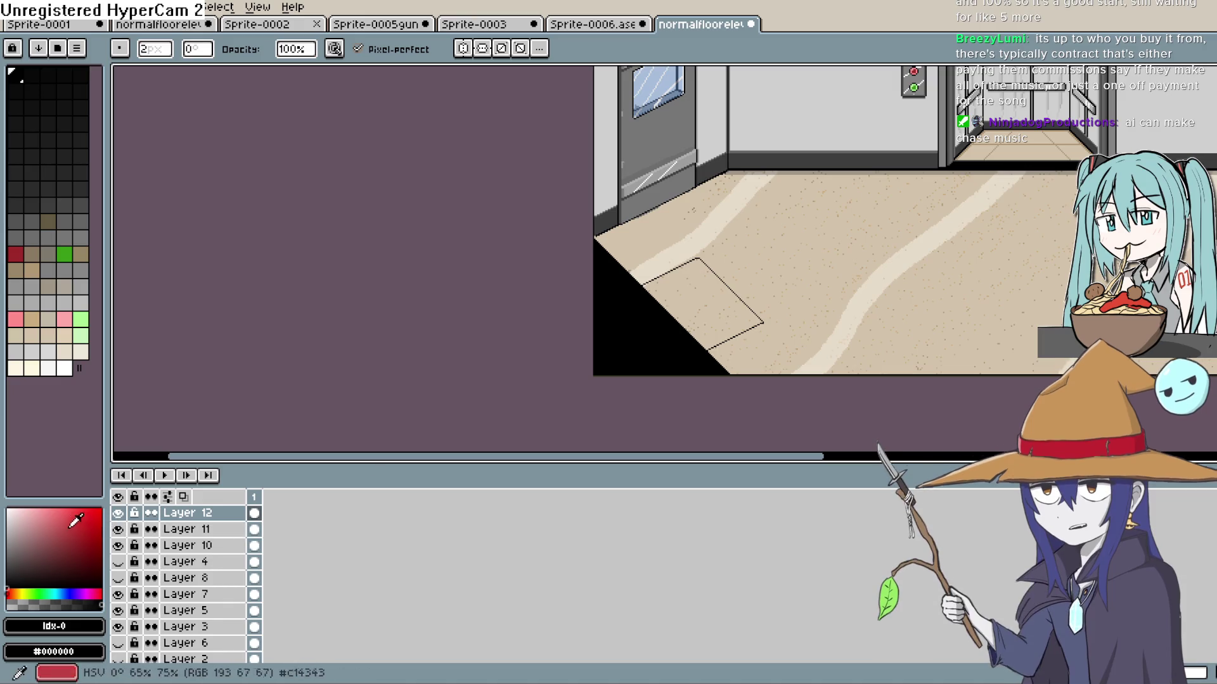
left_click(29, 522)
left_click_drag(35, 517, 41, 507)
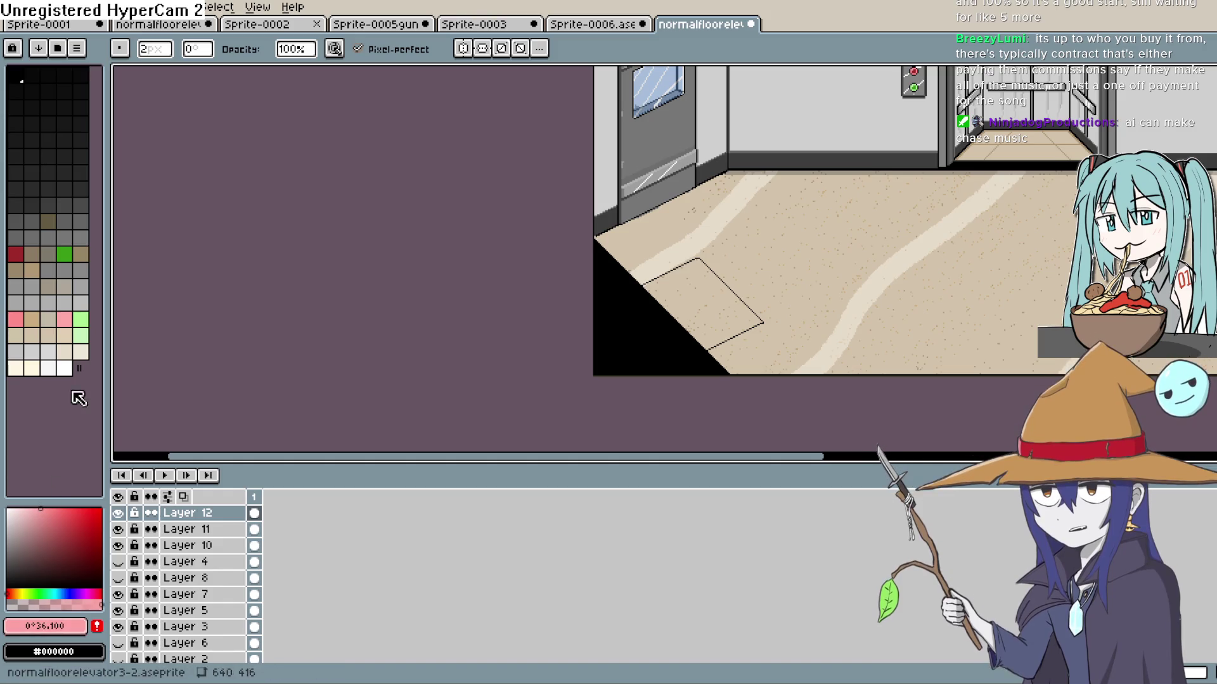
left_click(31, 254)
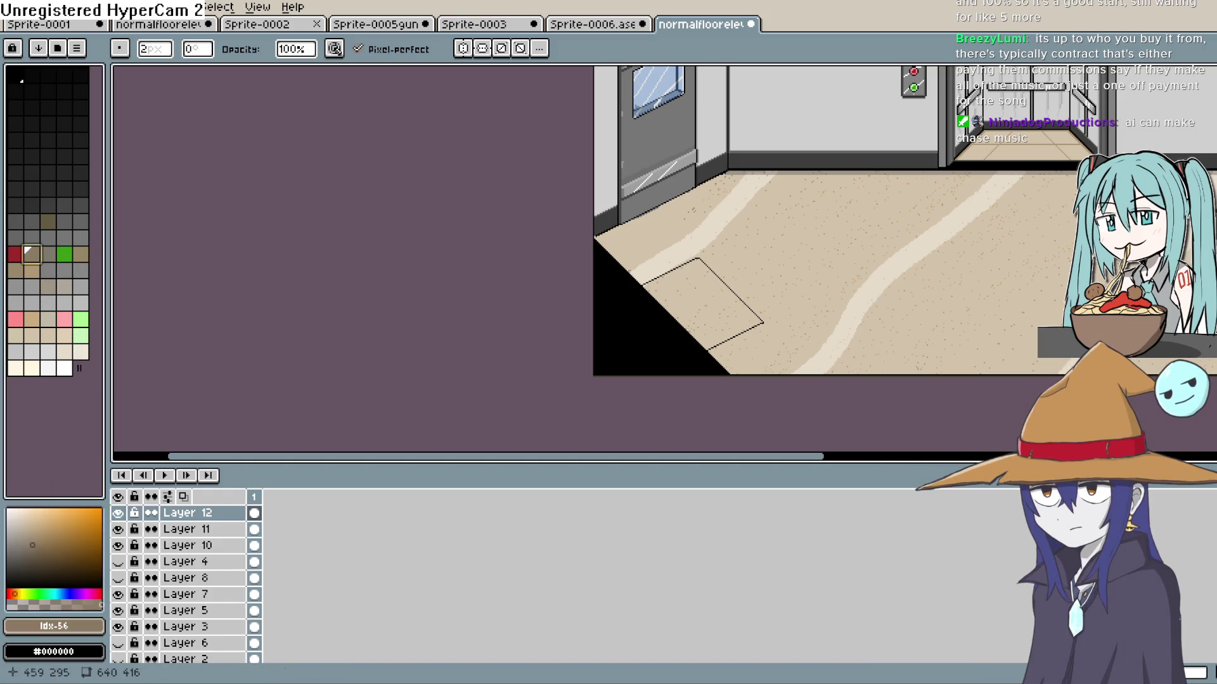
key("g")
left_click(706, 294)
scroll(705, 294, "down", 2)
scroll(756, 291, "up", 2)
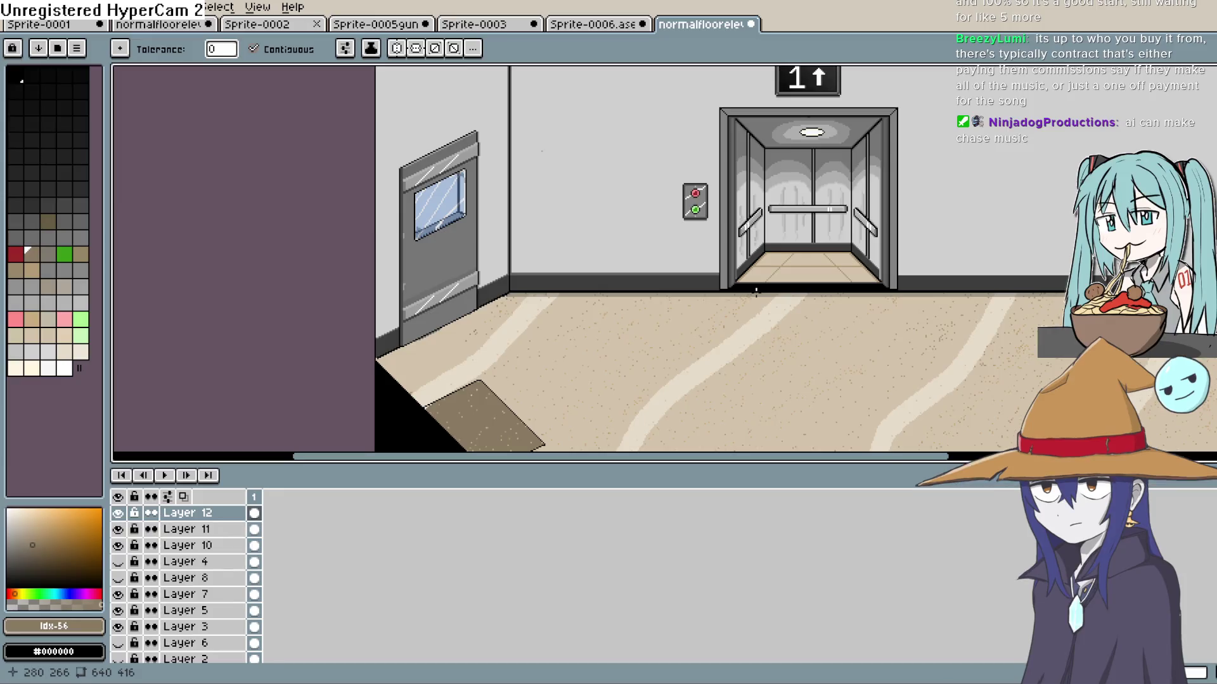
Open Sprite-0006 and play, then stop, the suited man's walk animation
left_click(595, 25)
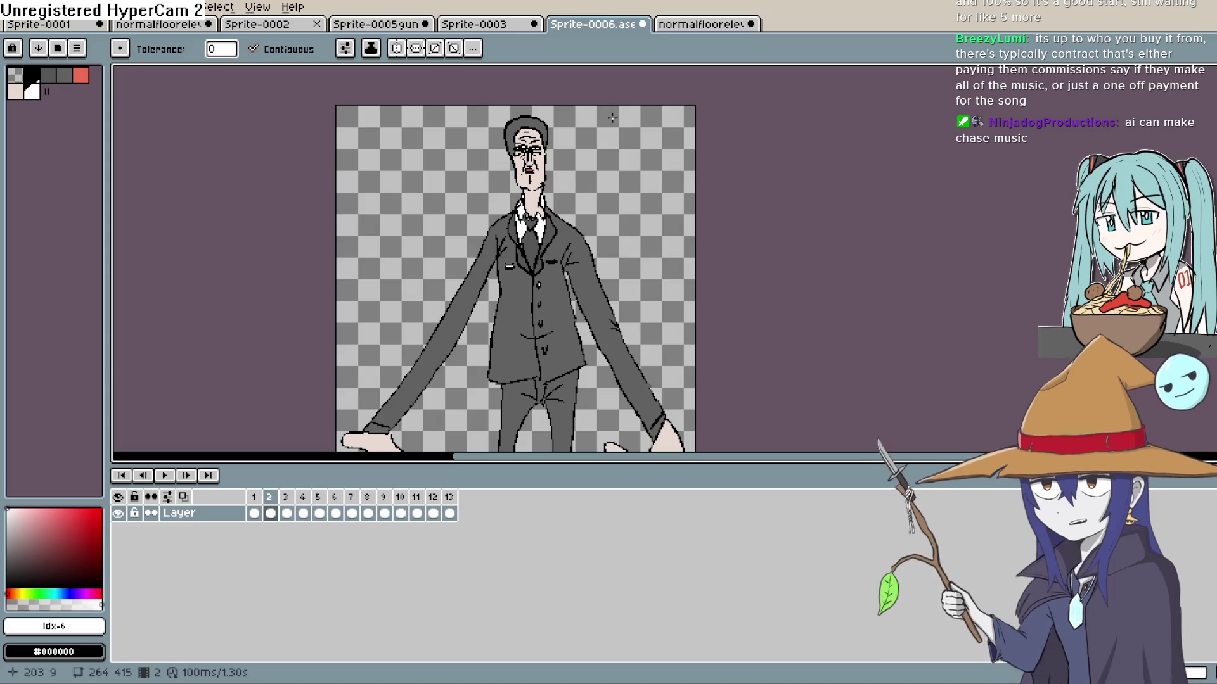
scroll(850, 231, "down", 2)
scroll(849, 231, "left", 2)
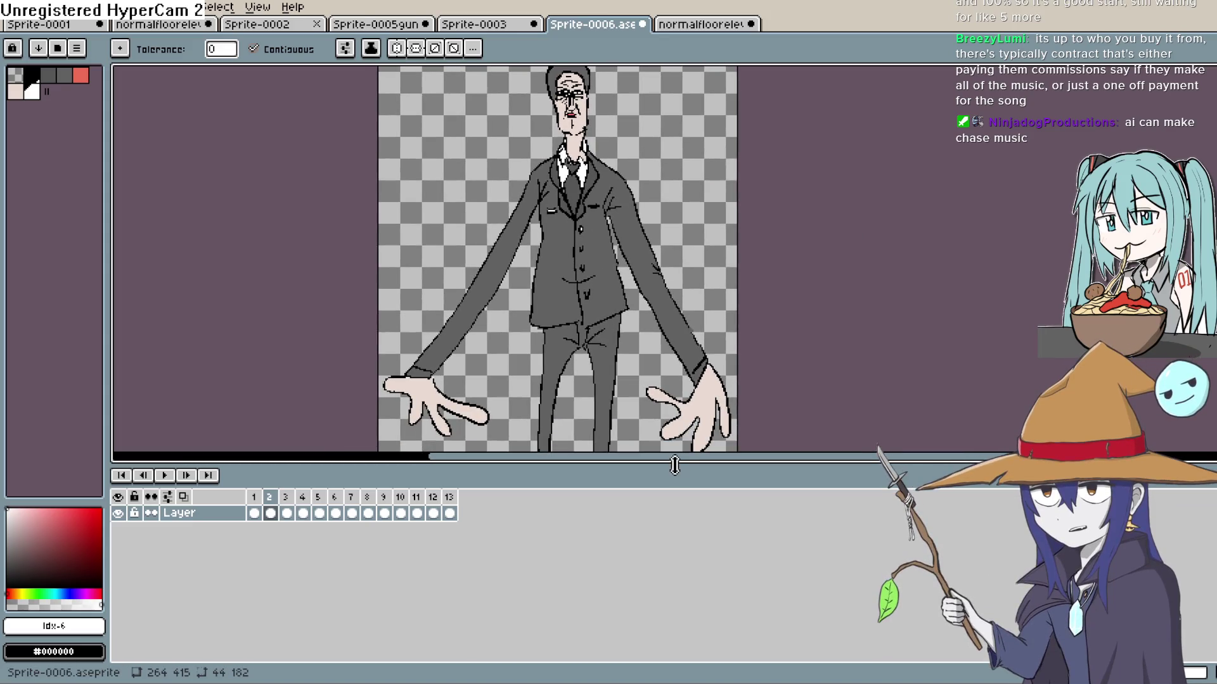
left_click_drag(676, 466, 680, 656)
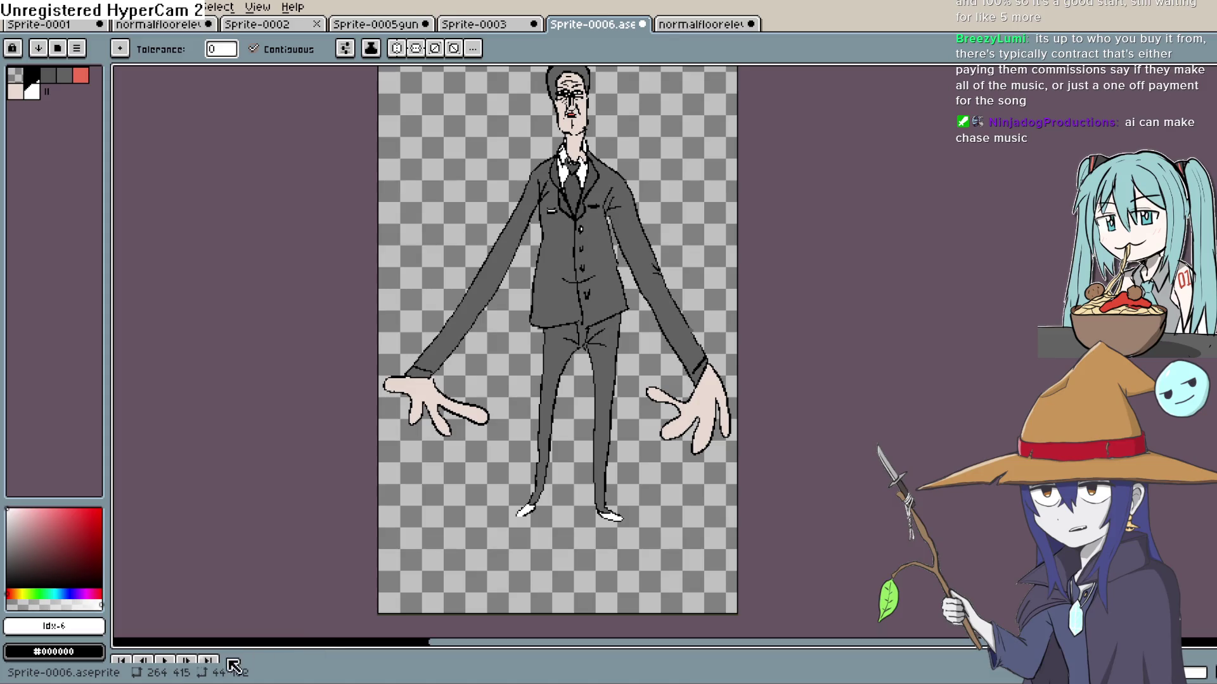
left_click(168, 661)
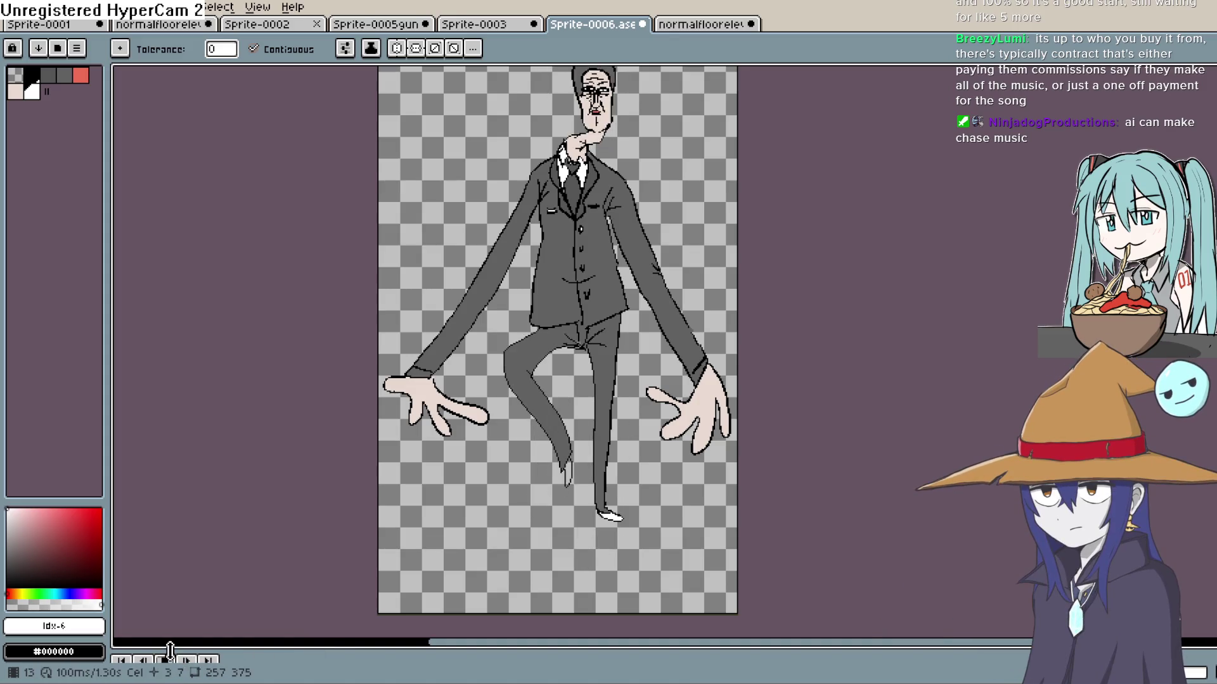
left_click(171, 662)
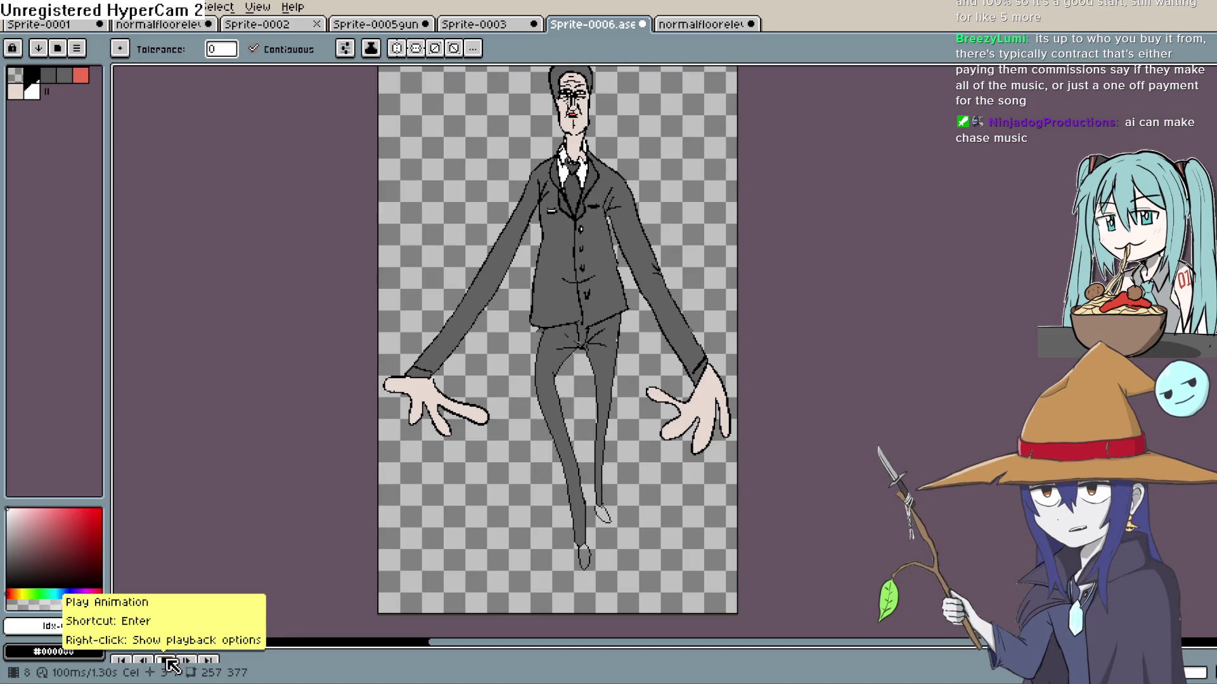
left_click(171, 663)
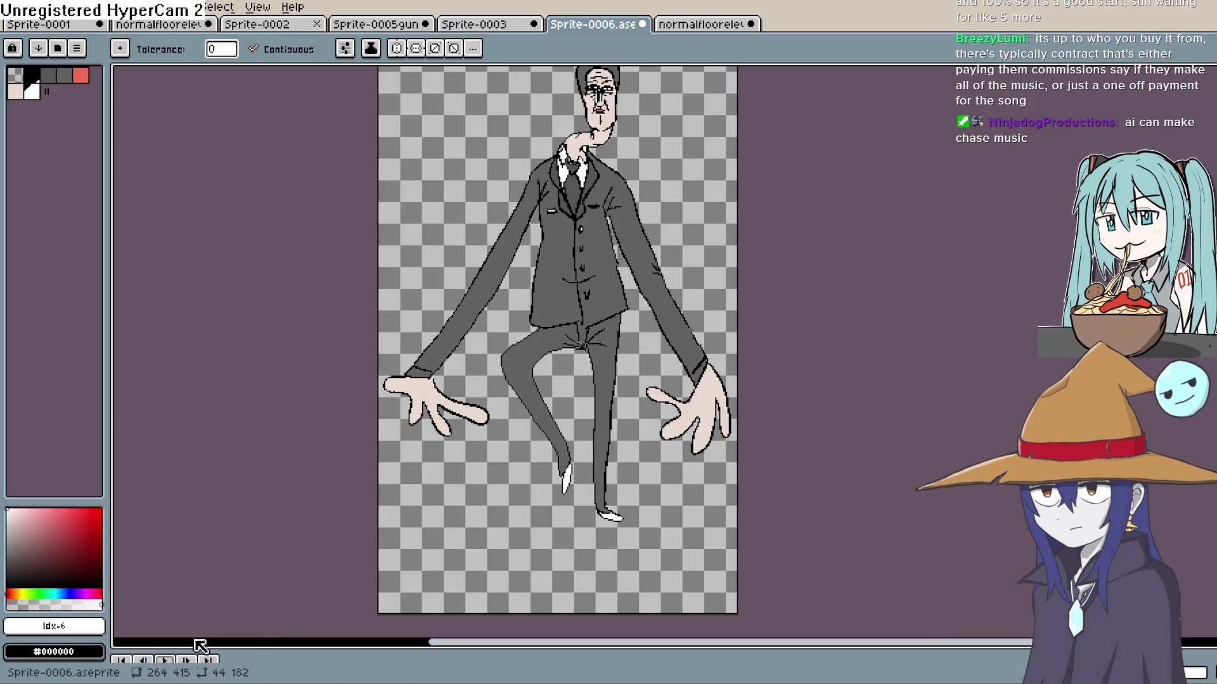
Cycle through Sprite-0003, Sprite-0005, Sprite-0002 and the elevator scene, ending on Sprite-0001
scroll(648, 105, "up", 1)
left_click(475, 24)
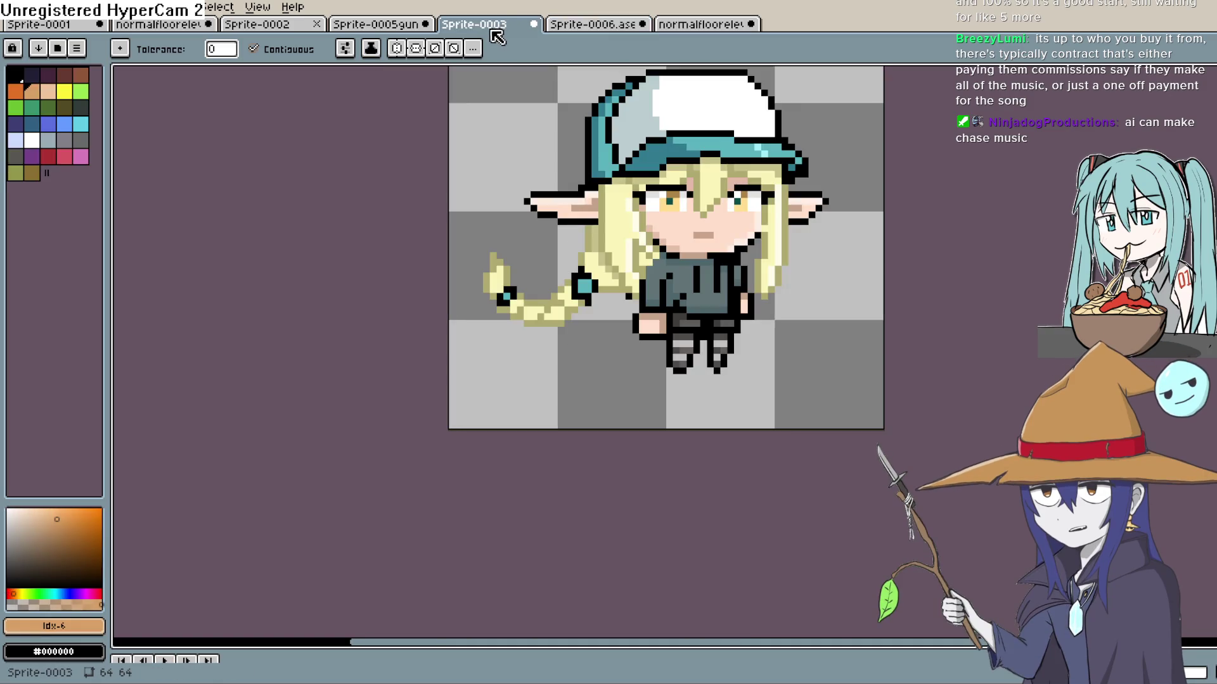
left_click(375, 24)
scroll(631, 280, "up", 1)
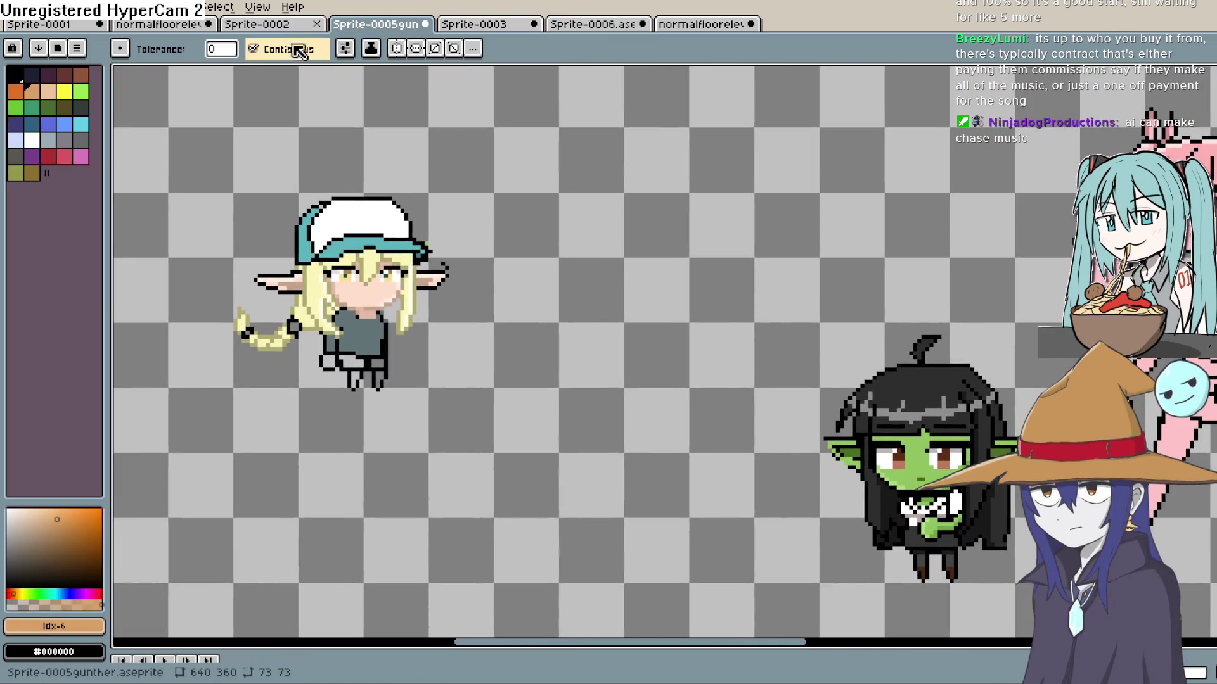
left_click(298, 26)
left_click(155, 25)
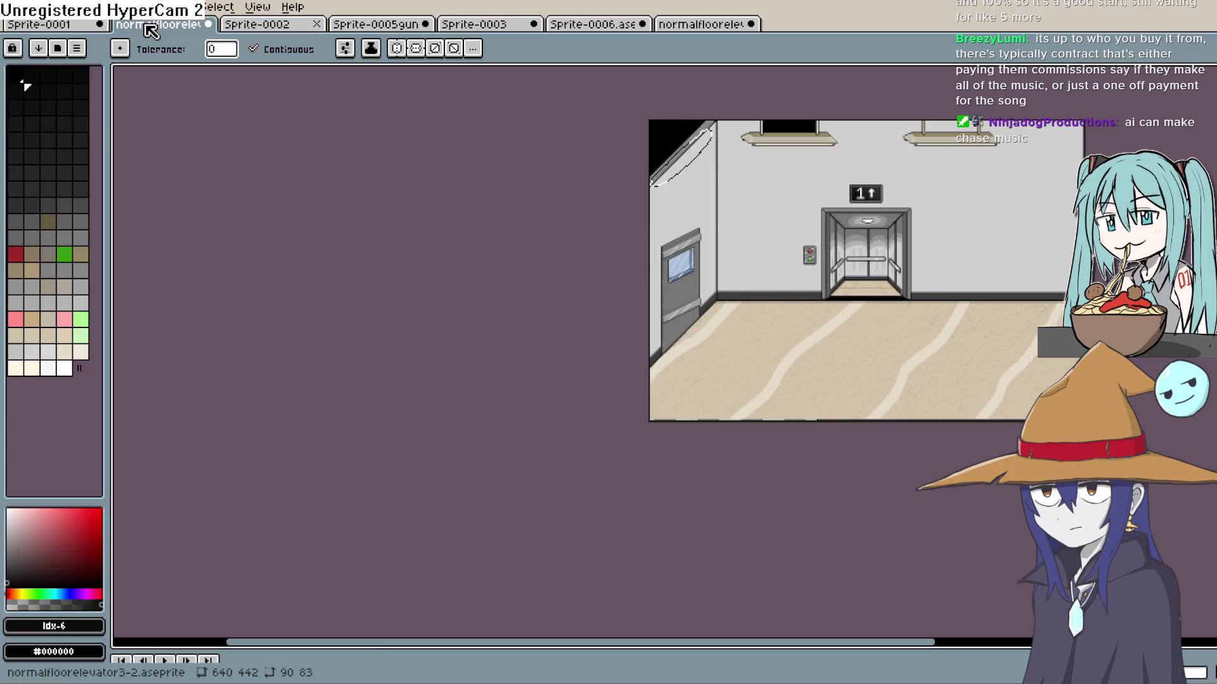
left_click(71, 25)
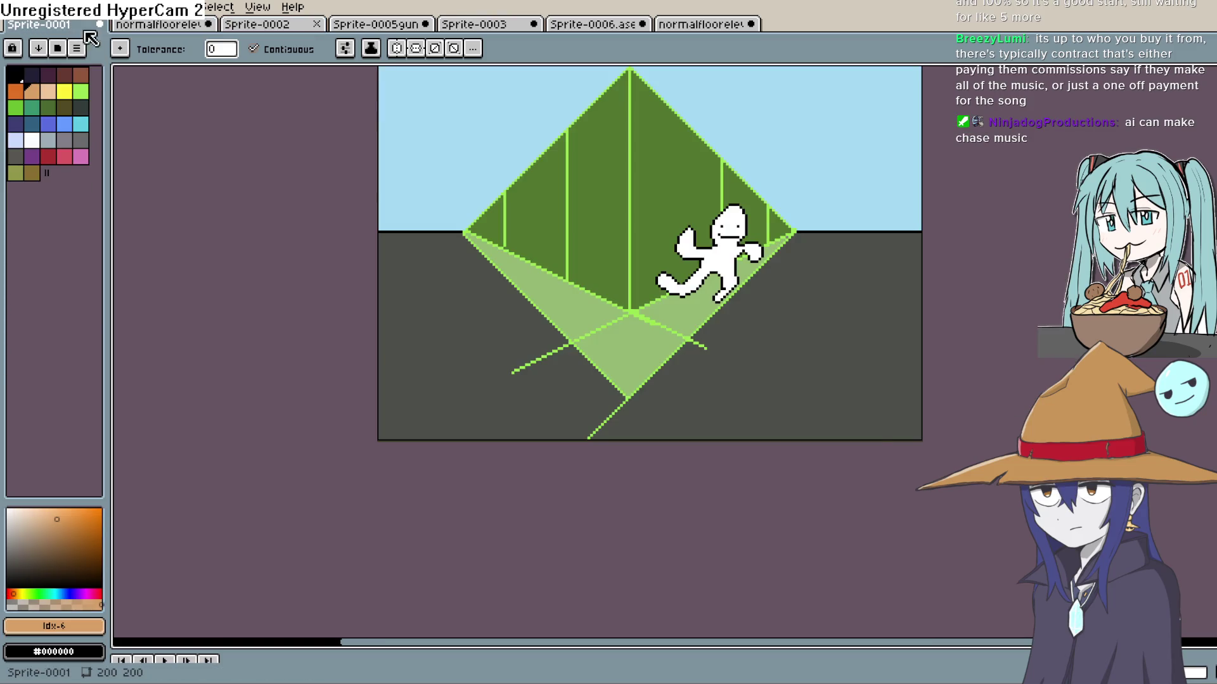
Expand the layer list and toggle Layer 1 and Layer 2 visibility to see what each contains
left_click_drag(456, 650, 504, 514)
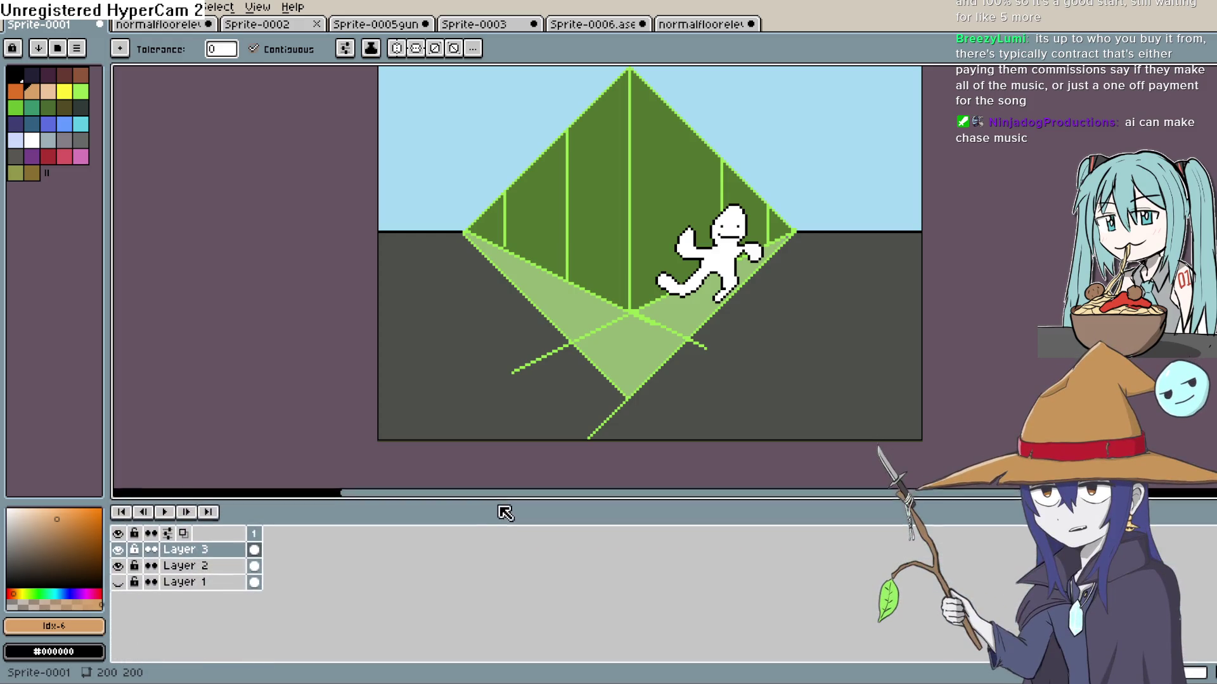
left_click(118, 559)
left_click(118, 559)
left_click(119, 559)
left_click(120, 576)
left_click(120, 560)
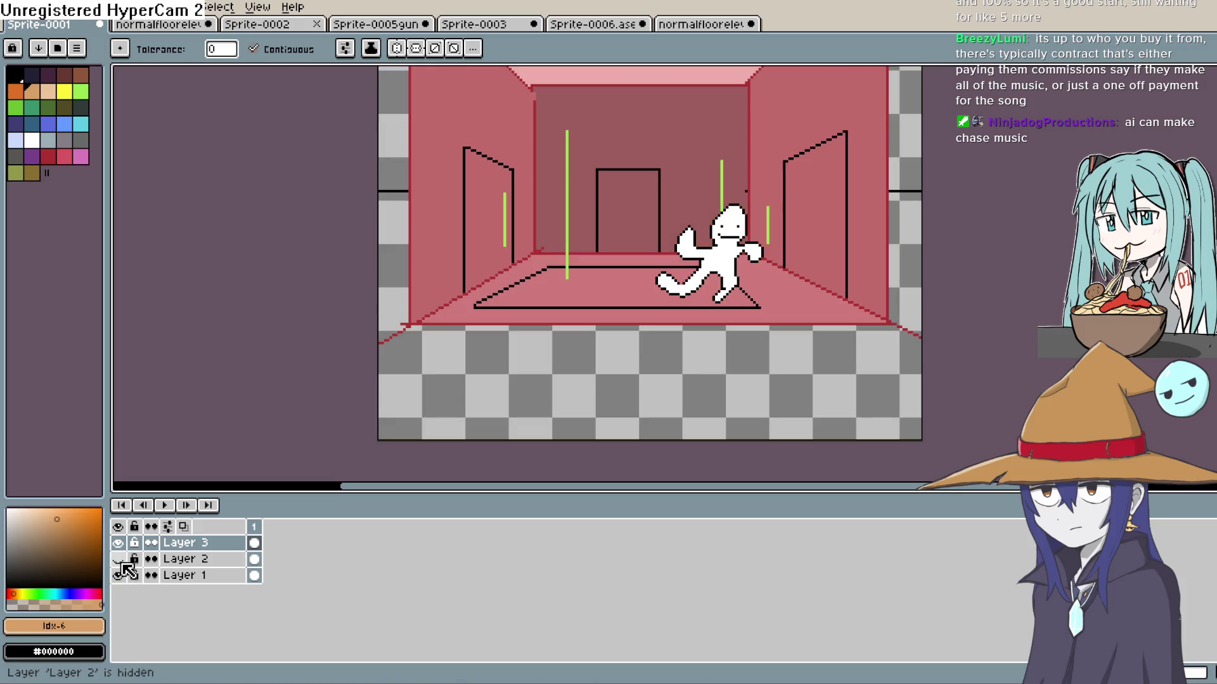
left_click(118, 575)
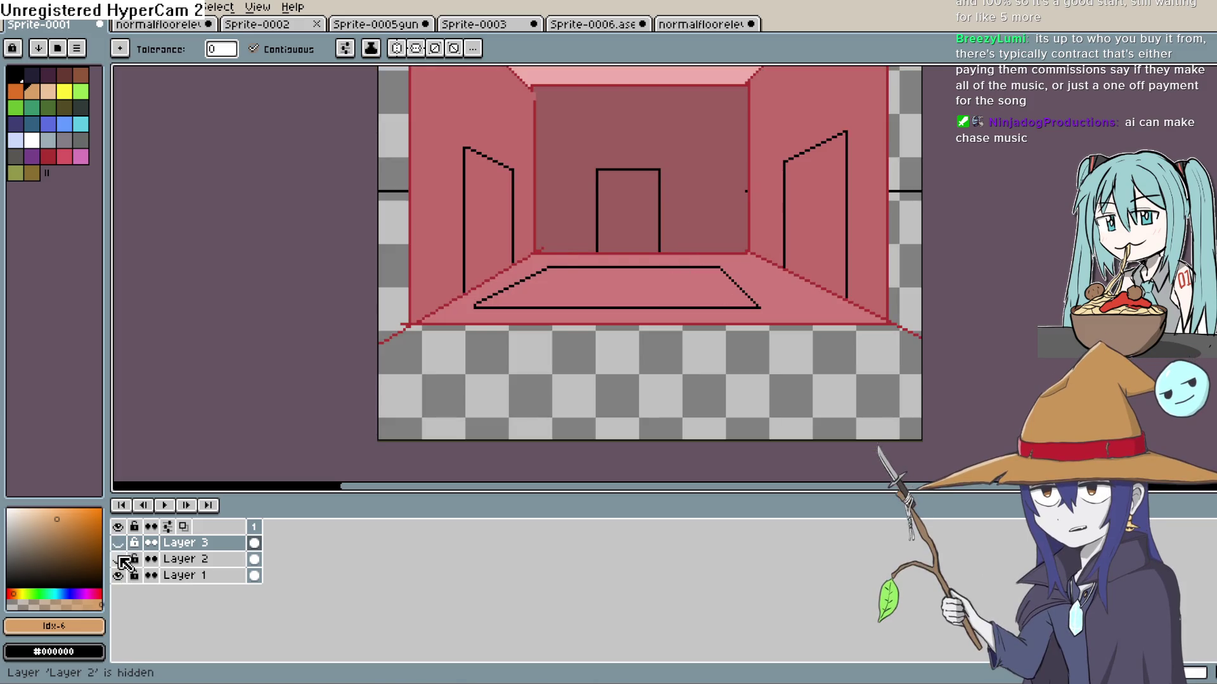
left_click(118, 576)
left_click(118, 560)
Flip Layer 2 off and on, panning to compare the red room with and without it
left_click(119, 562)
left_click(119, 562)
left_click(119, 562)
left_click(119, 562)
left_click(119, 562)
left_click(127, 564)
left_click(127, 564)
left_click_drag(209, 314, 192, 439)
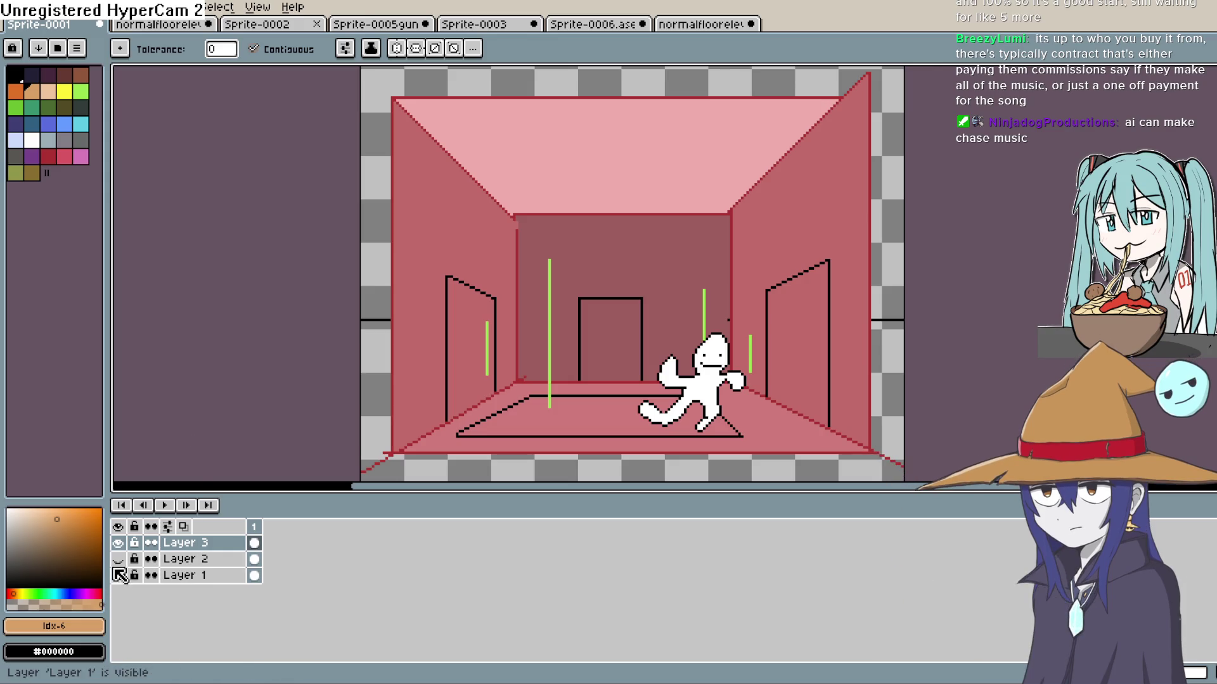
left_click(119, 561)
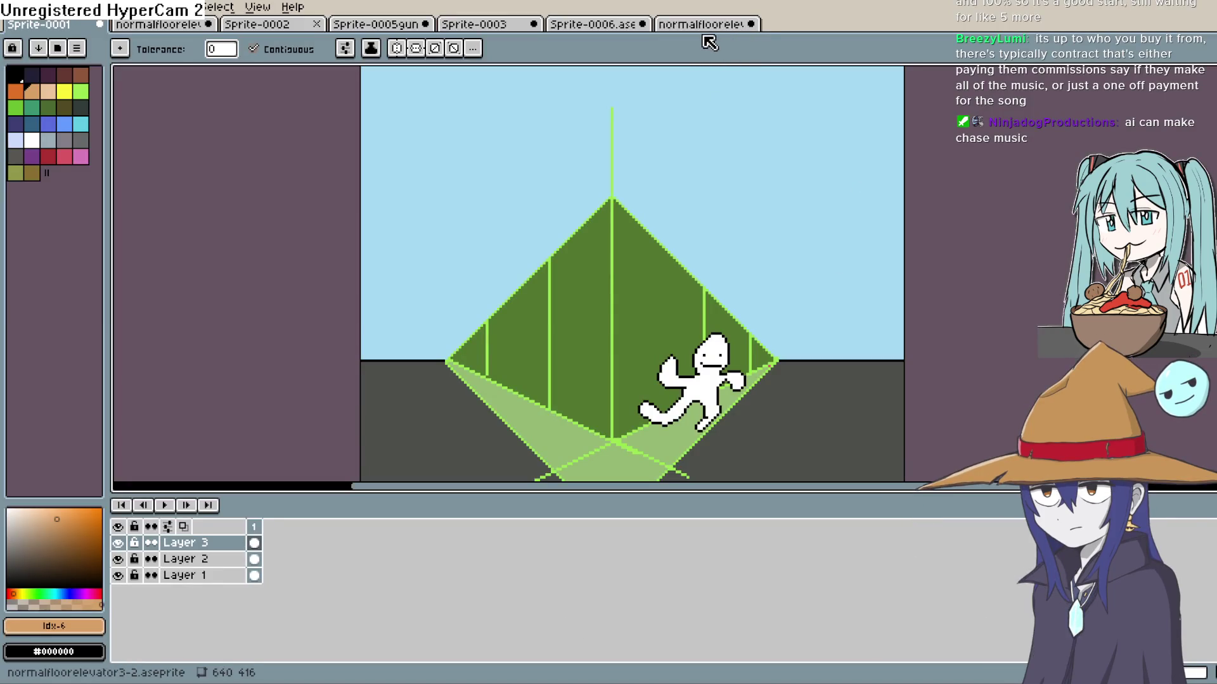
Switch to the last normalfloorelevator tab and pan to show the elevator and floor mat
left_click(704, 29)
mouse_move(693, 354)
left_mouse_down()
mouse_move(747, 367)
mouse_move(781, 332)
mouse_move(806, 359)
mouse_move(801, 279)
mouse_move(681, 334)
mouse_move(657, 385)
mouse_move(711, 421)
mouse_move(724, 475)
mouse_move(619, 407)
mouse_move(612, 360)
mouse_move(676, 428)
left_mouse_up()
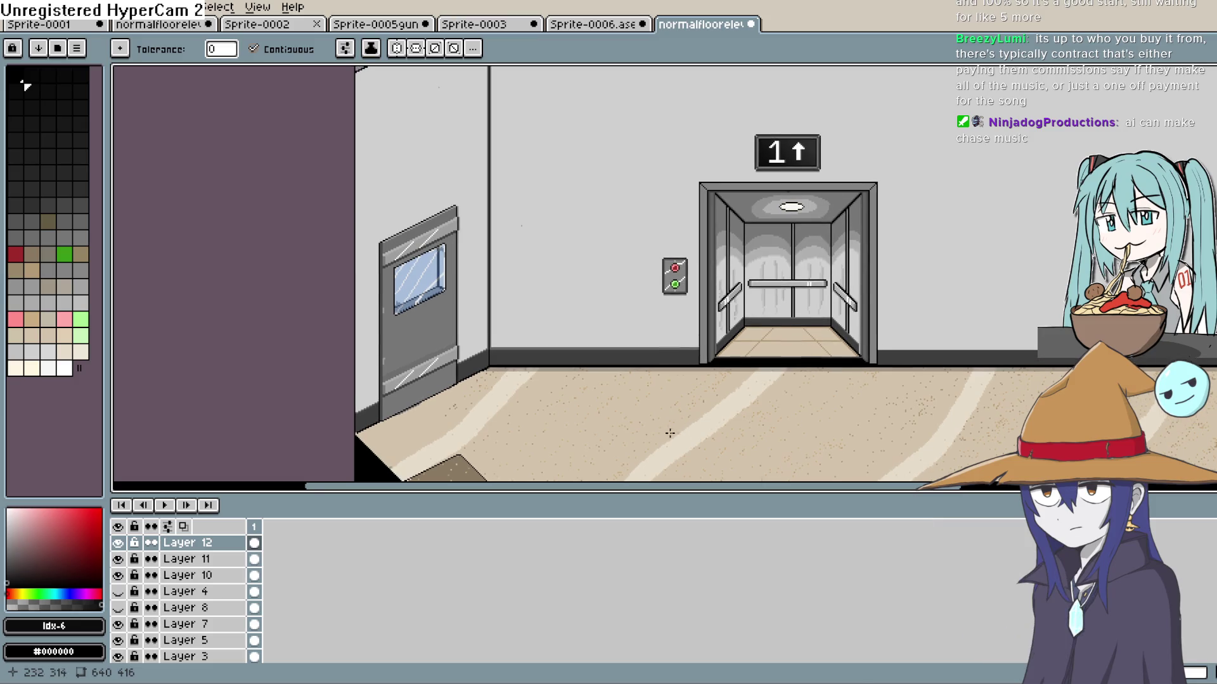
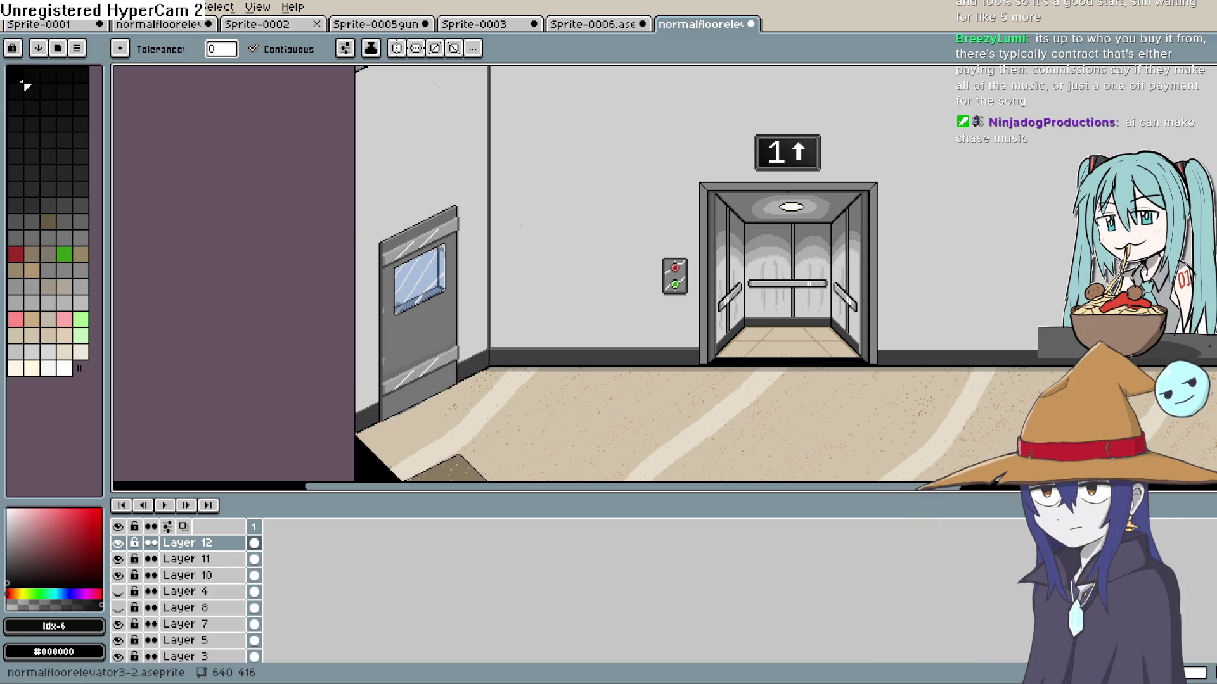
Pan over the elevator hallway artwork up to the ceiling lights, then return to Construct 3
mouse_move(1087, 225)
left_mouse_down()
mouse_move(1002, 260)
mouse_move(1016, 244)
mouse_move(1035, 253)
mouse_move(1034, 271)
left_mouse_up()
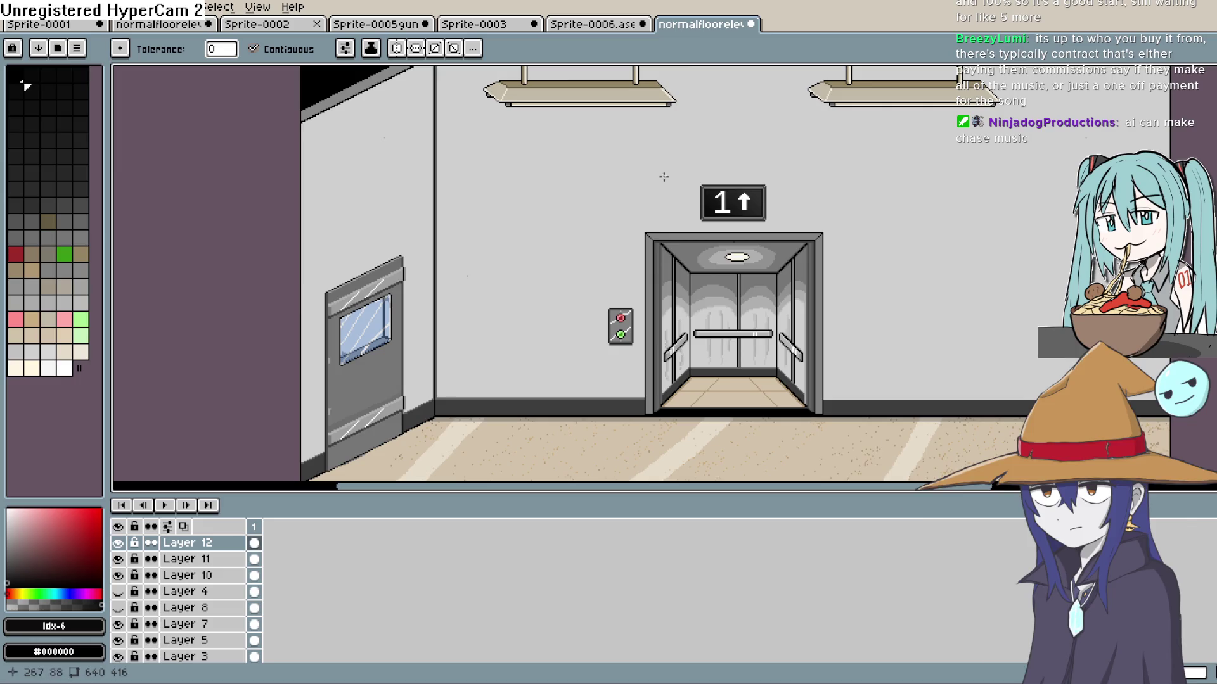
mouse_move(640, 238)
left_mouse_down()
mouse_move(626, 202)
mouse_move(643, 215)
mouse_move(683, 141)
left_mouse_up()
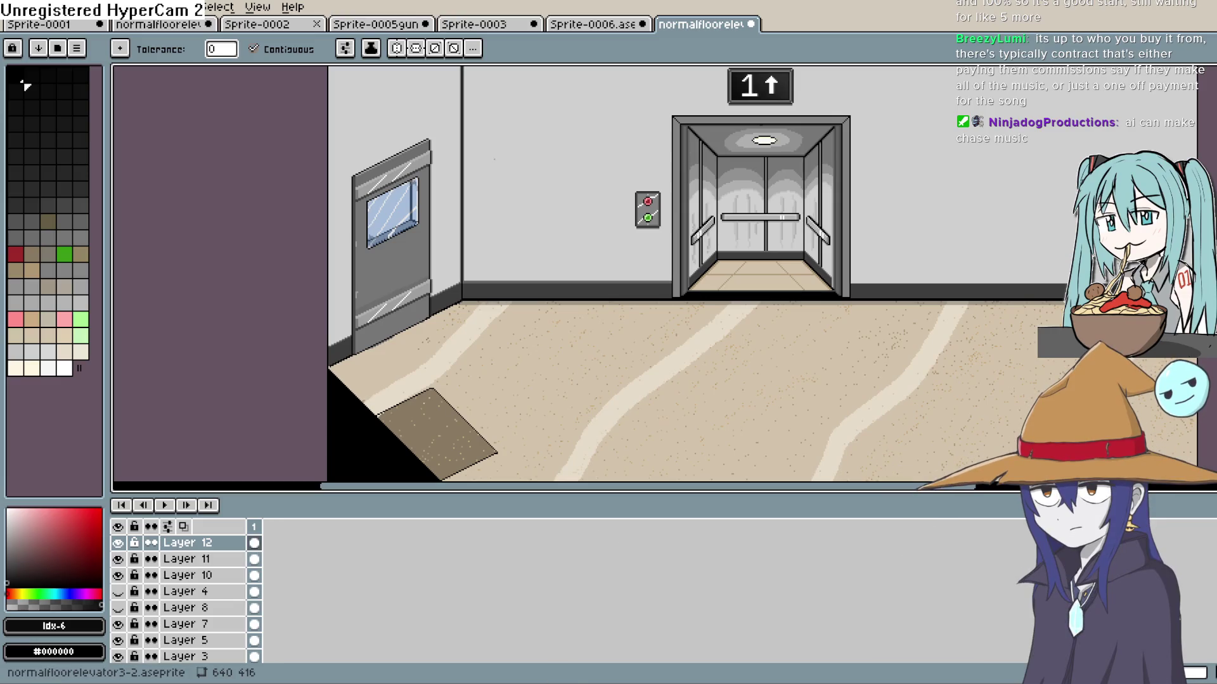
key("alt+Tab")
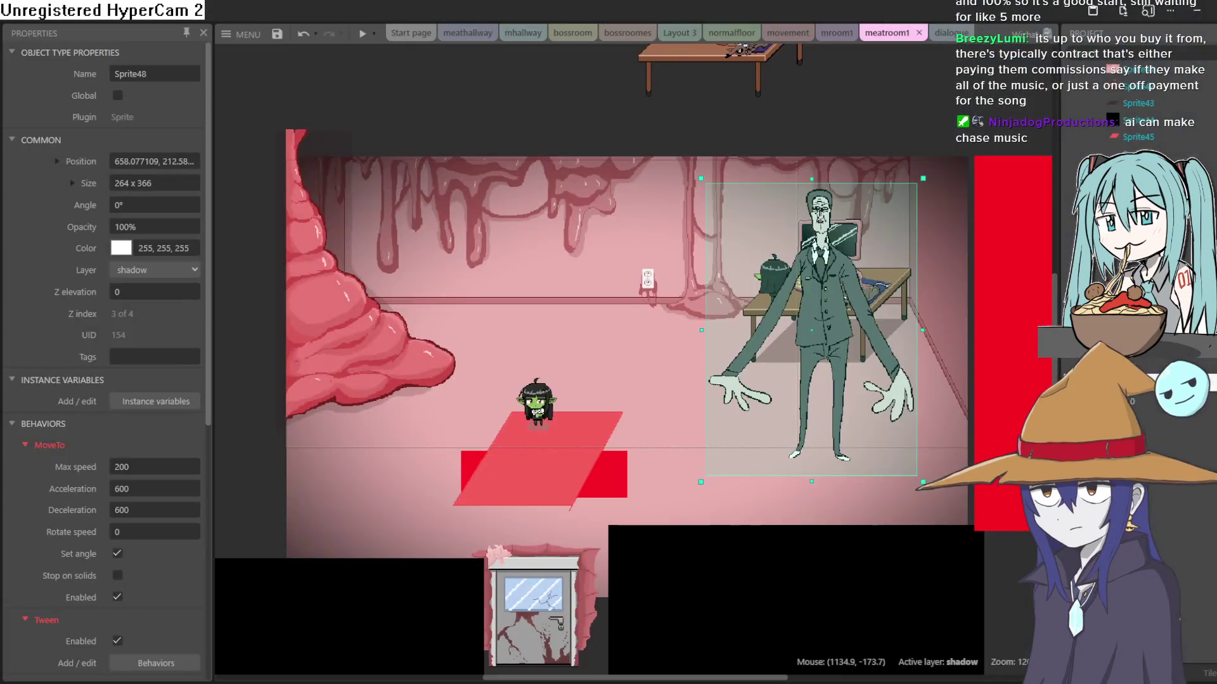
Move the suited man Sprite48 to the room's left-centre and preview the game
mouse_move(793, 337)
left_mouse_down()
mouse_move(516, 356)
mouse_move(522, 366)
left_mouse_up()
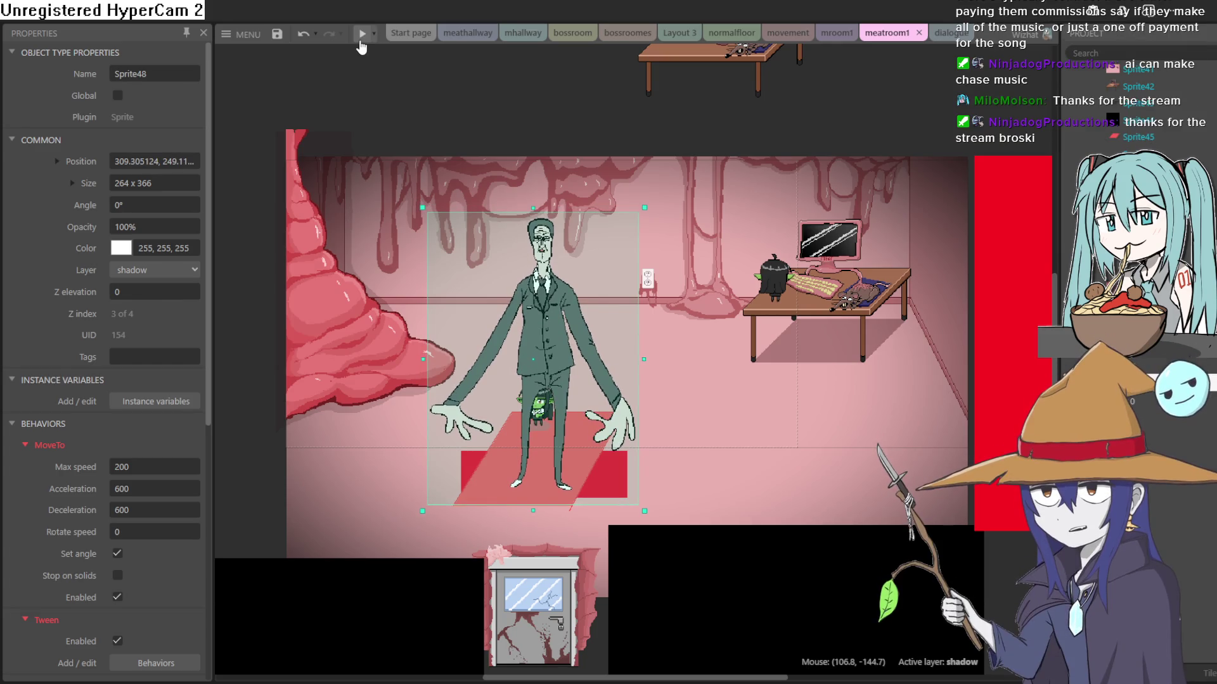
mouse_move(527, 326)
left_mouse_down()
mouse_move(533, 318)
mouse_move(522, 345)
mouse_move(525, 325)
left_mouse_up()
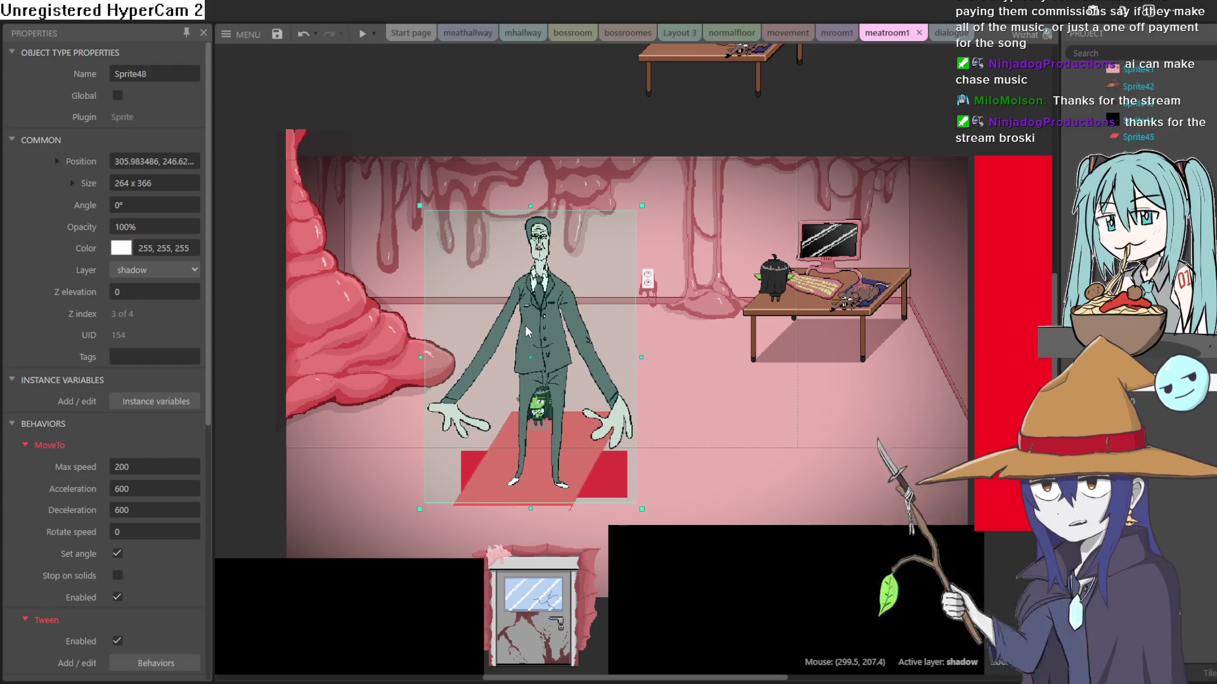
left_click(369, 38)
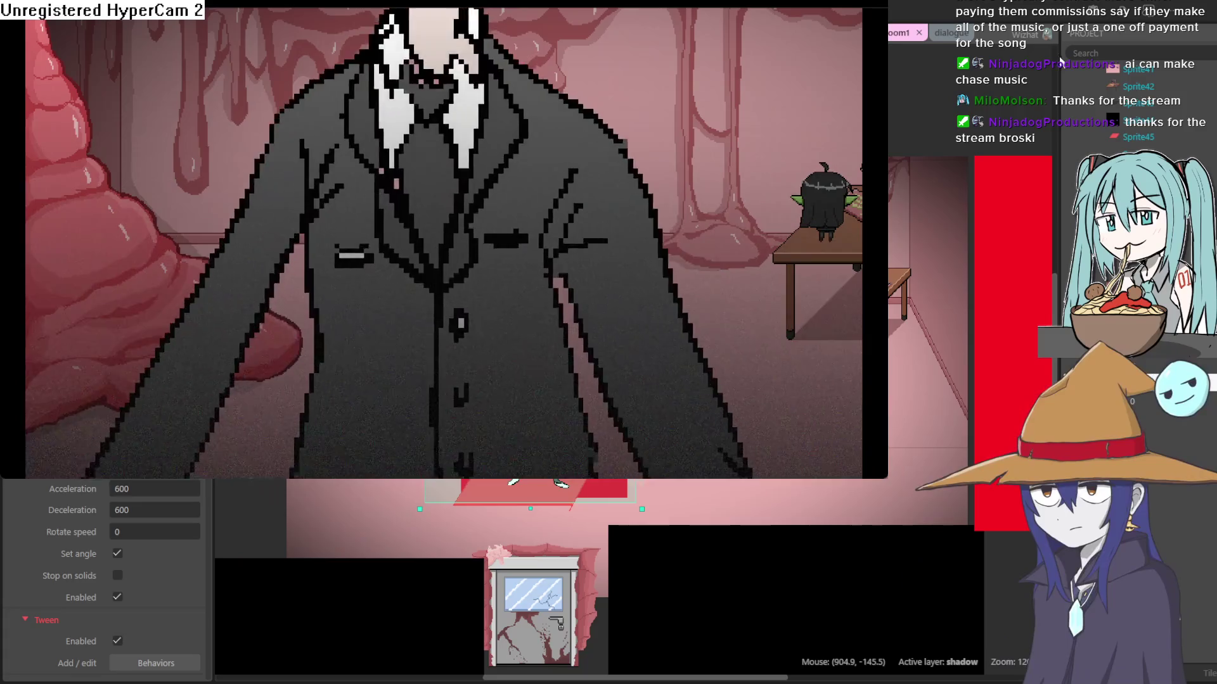
key("alt+F4")
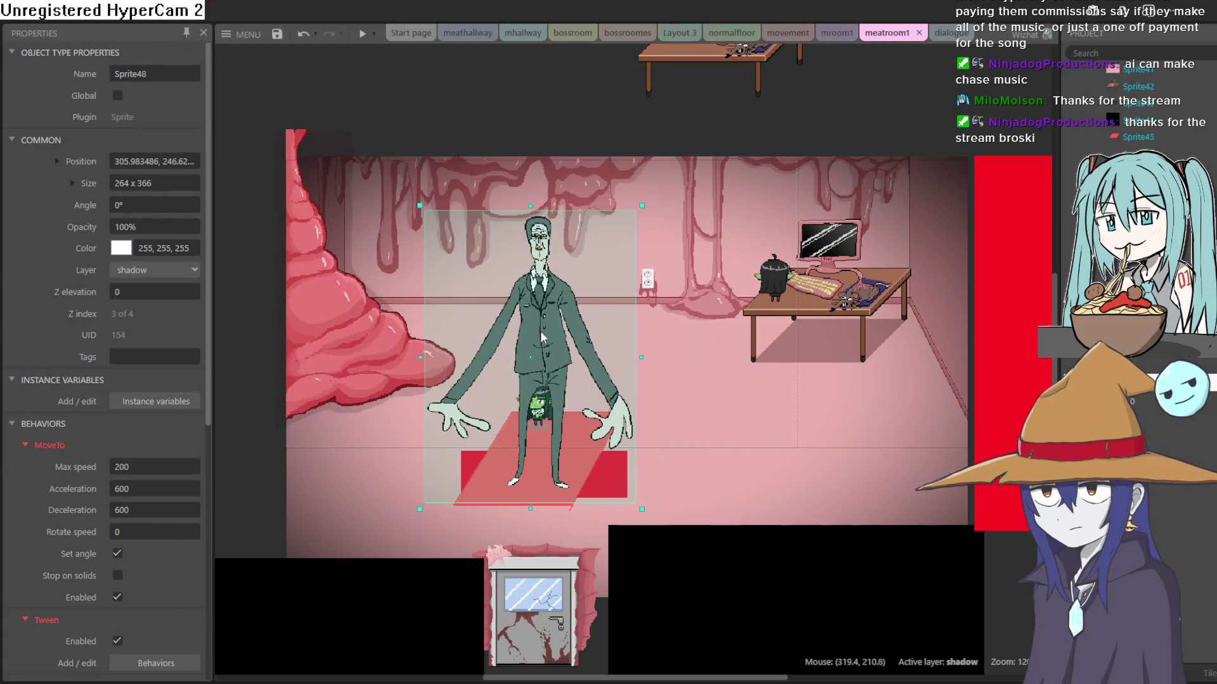
Lower the suited man to stand just above the bottom door and preview again
left_click_drag(541, 328, 544, 388)
left_click(362, 33)
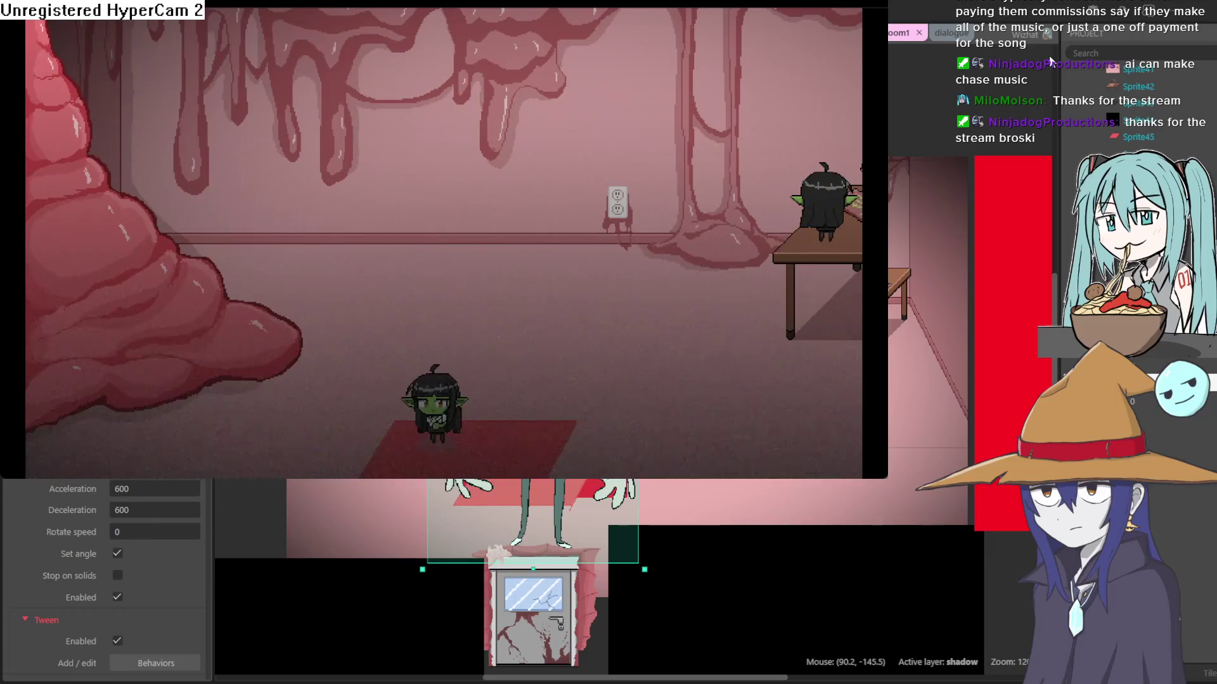
left_click(1050, 61)
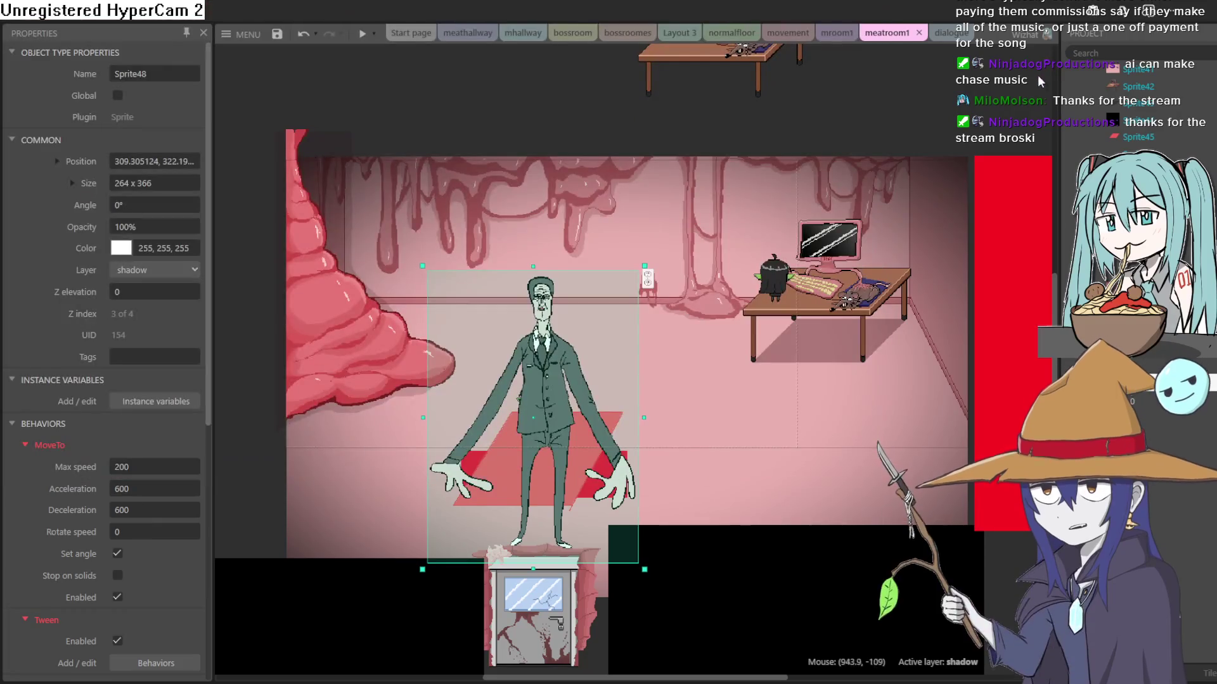
left_click(363, 36)
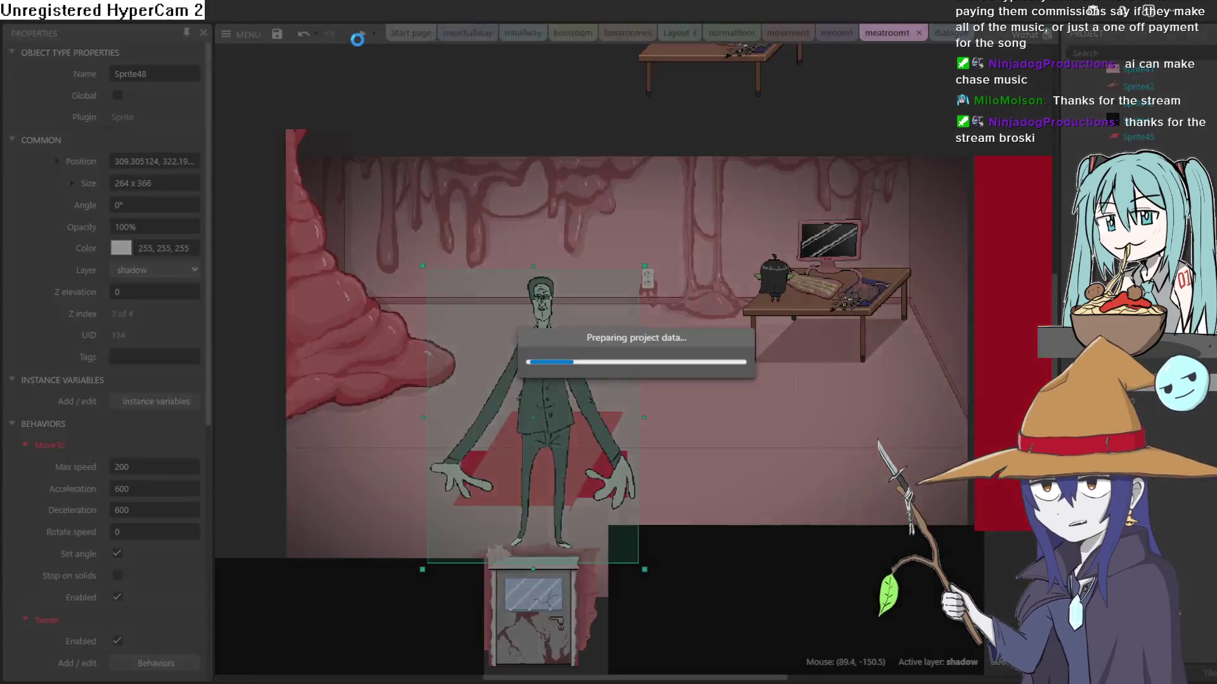
key("Right")
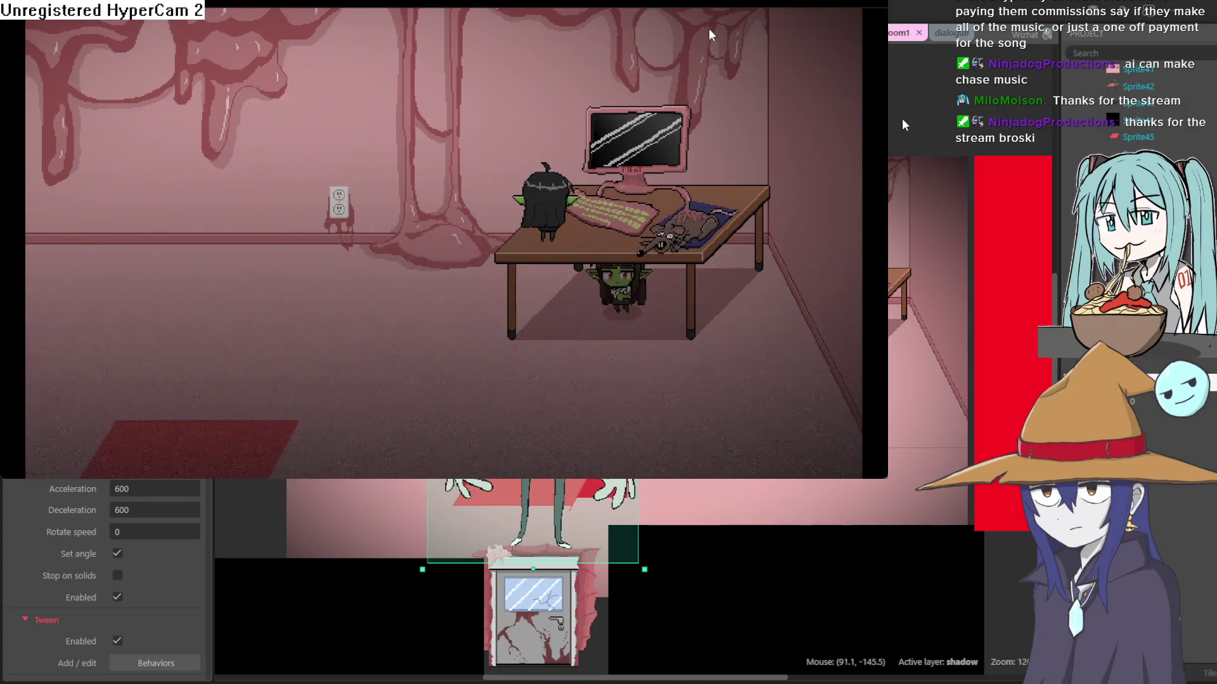
left_click(1059, 63)
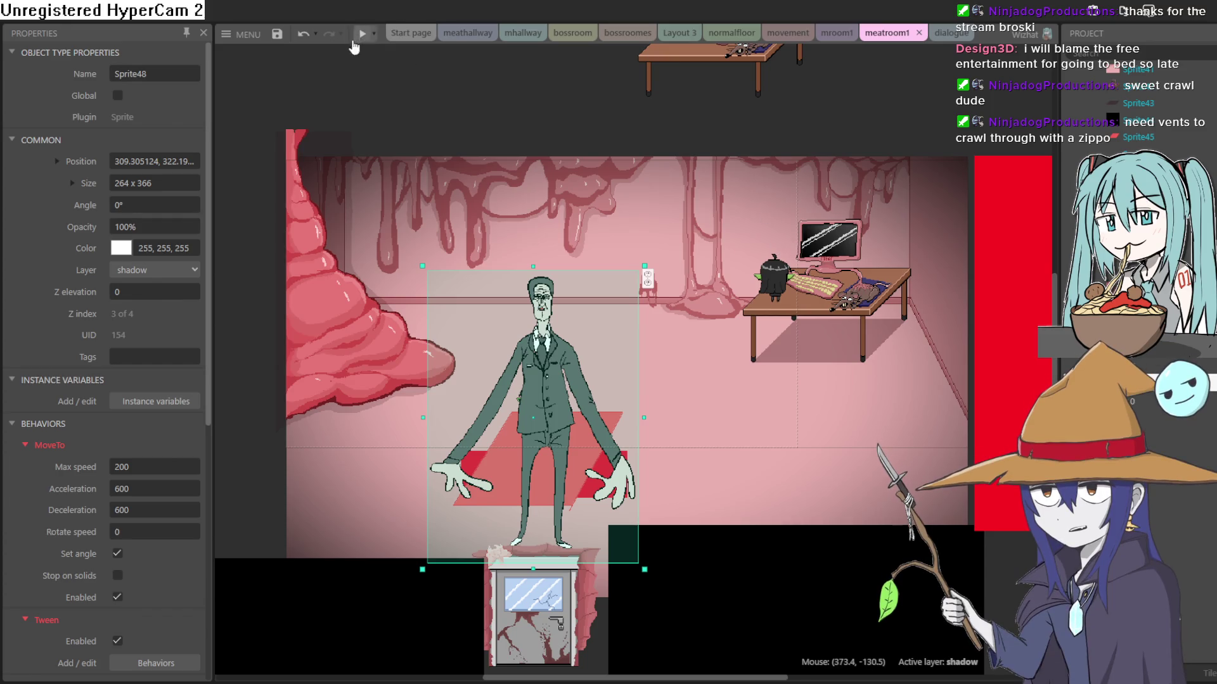
mouse_move(646, 133)
left_mouse_down()
mouse_move(644, 158)
mouse_move(525, 126)
mouse_move(291, 125)
mouse_move(695, 165)
mouse_move(769, 161)
mouse_move(714, 161)
left_mouse_up()
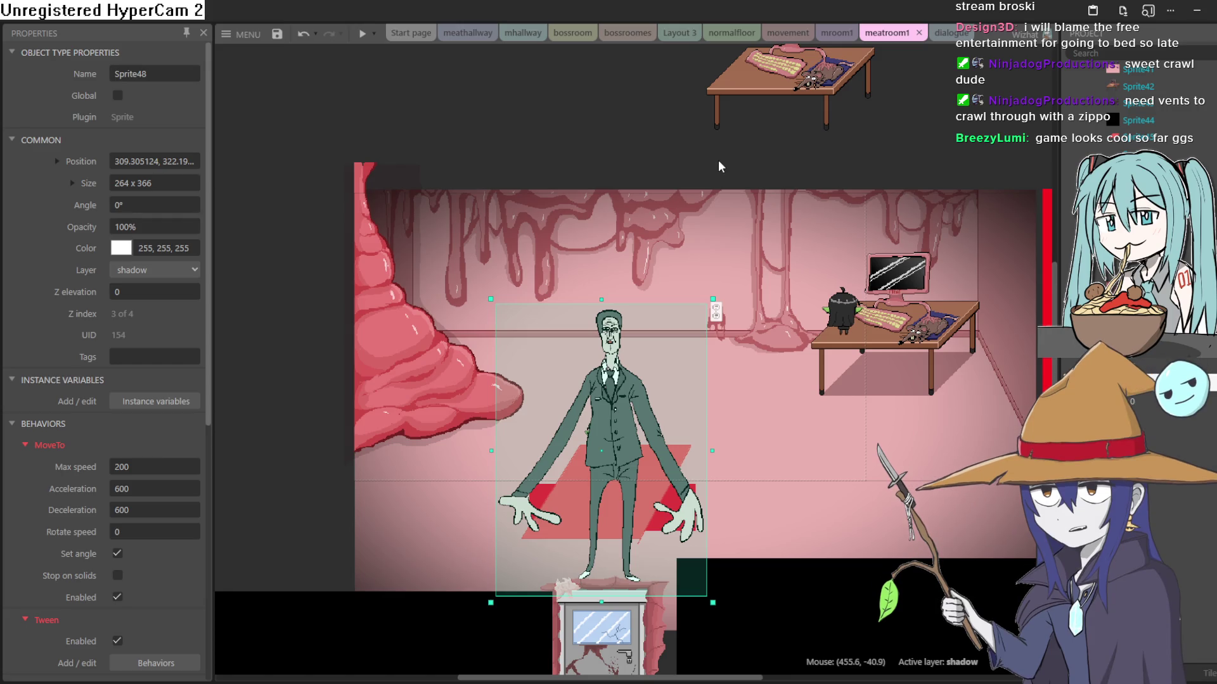
double_click(663, 166)
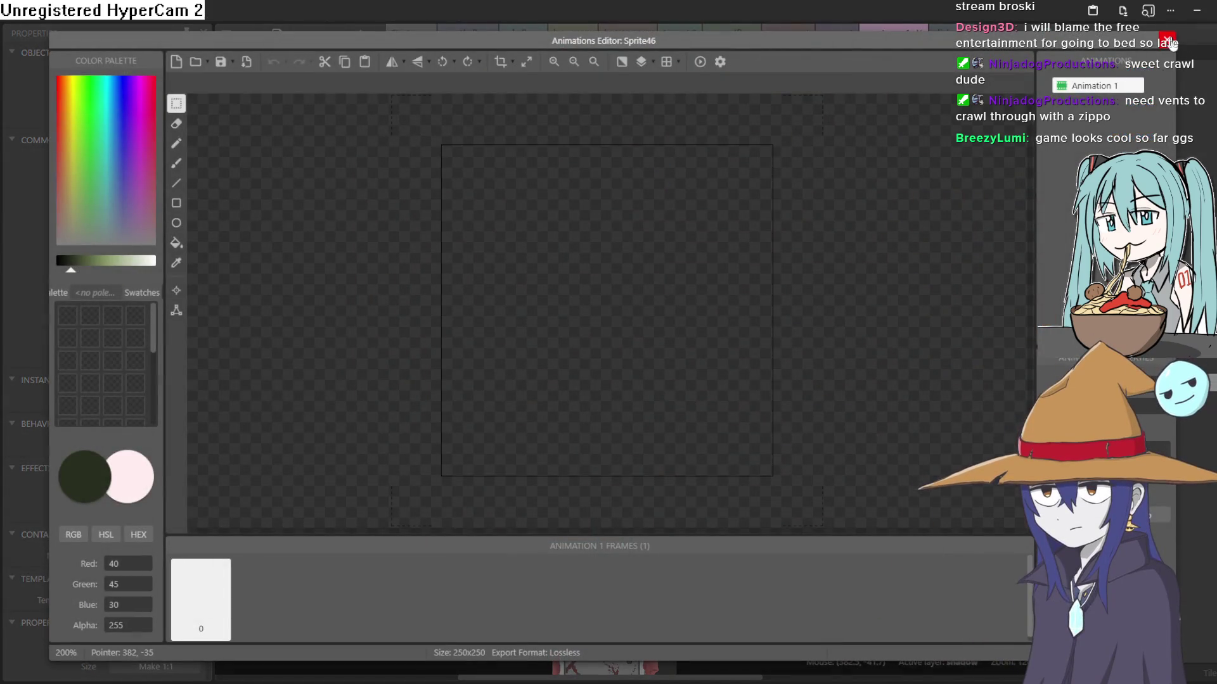
Insert a new Sprite object and place it above the meat room layout
key("Escape")
double_click(398, 123)
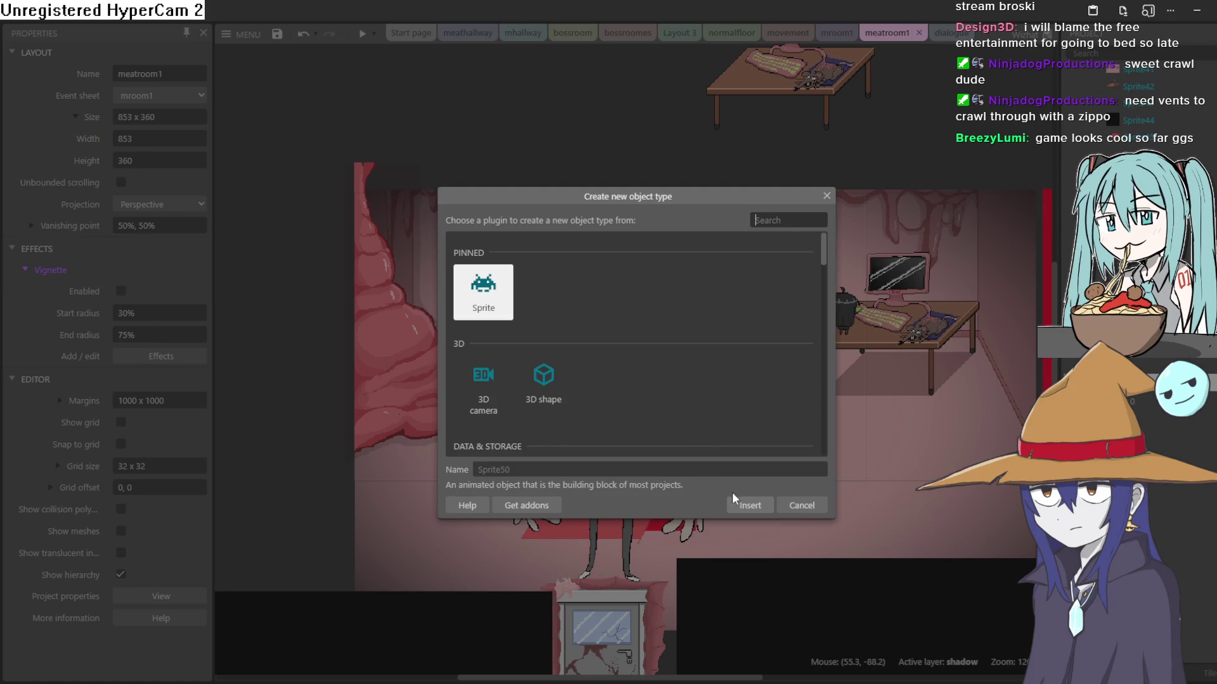
left_click(738, 504)
left_click(442, 124)
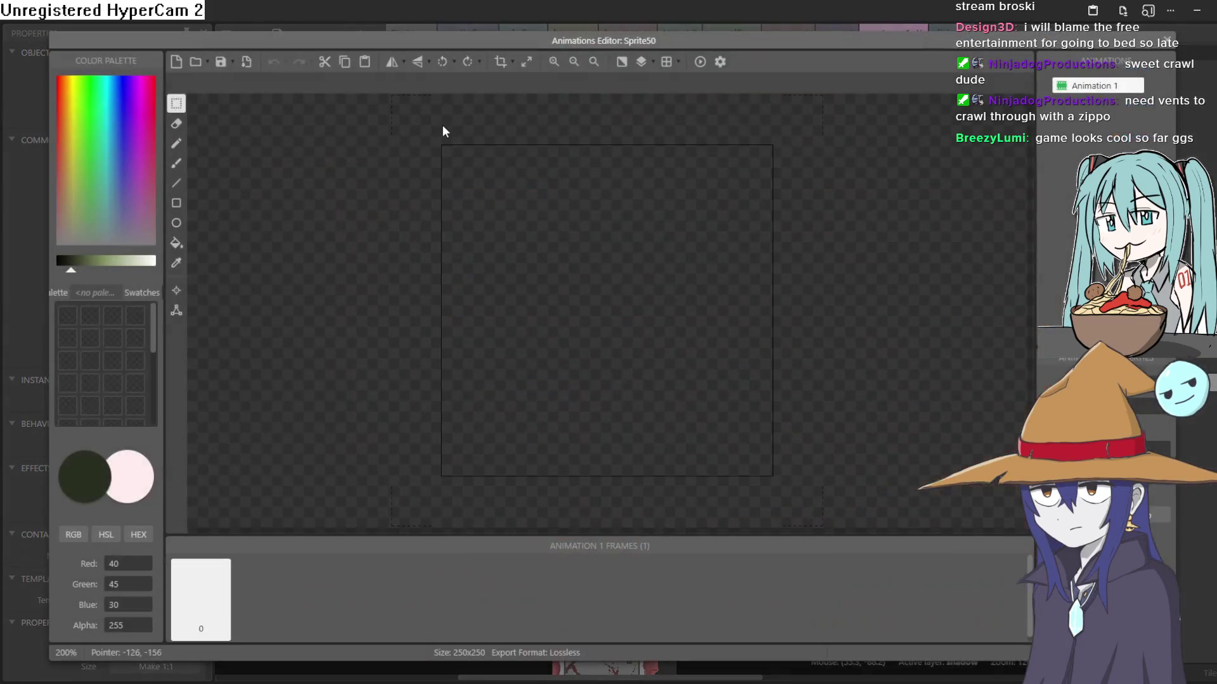
Sketch a rough black lighter with the single-pixel pencil and close the sprite editor
left_click(177, 164)
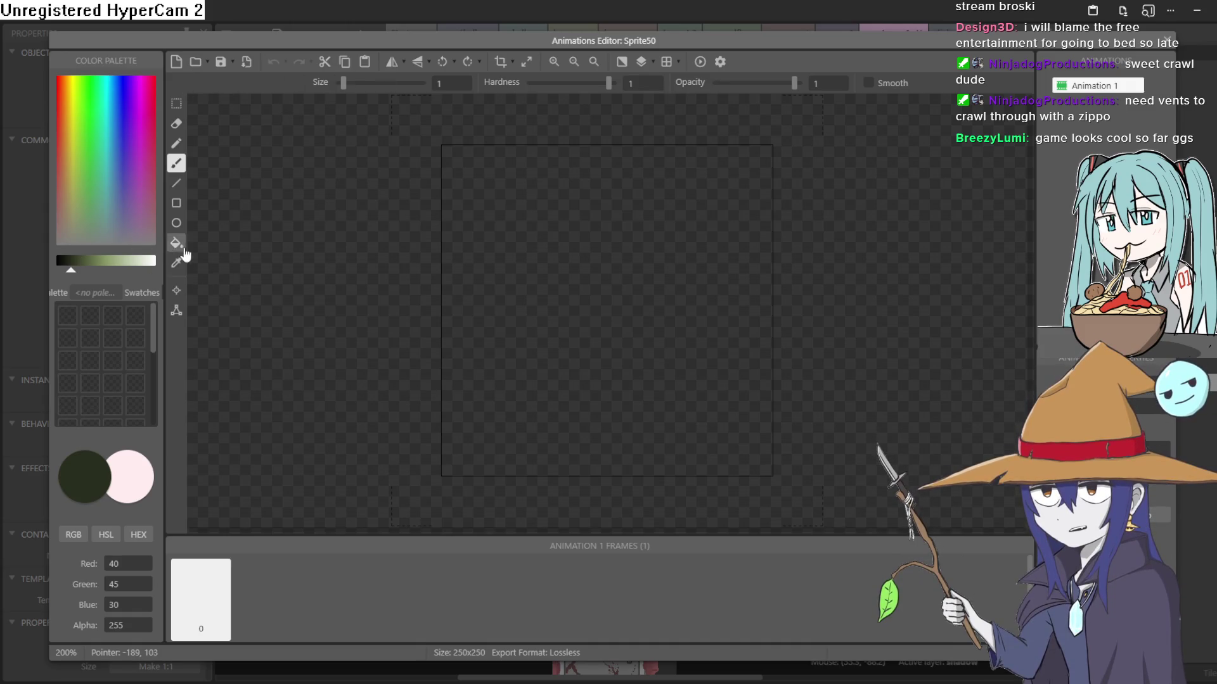
left_click(177, 143)
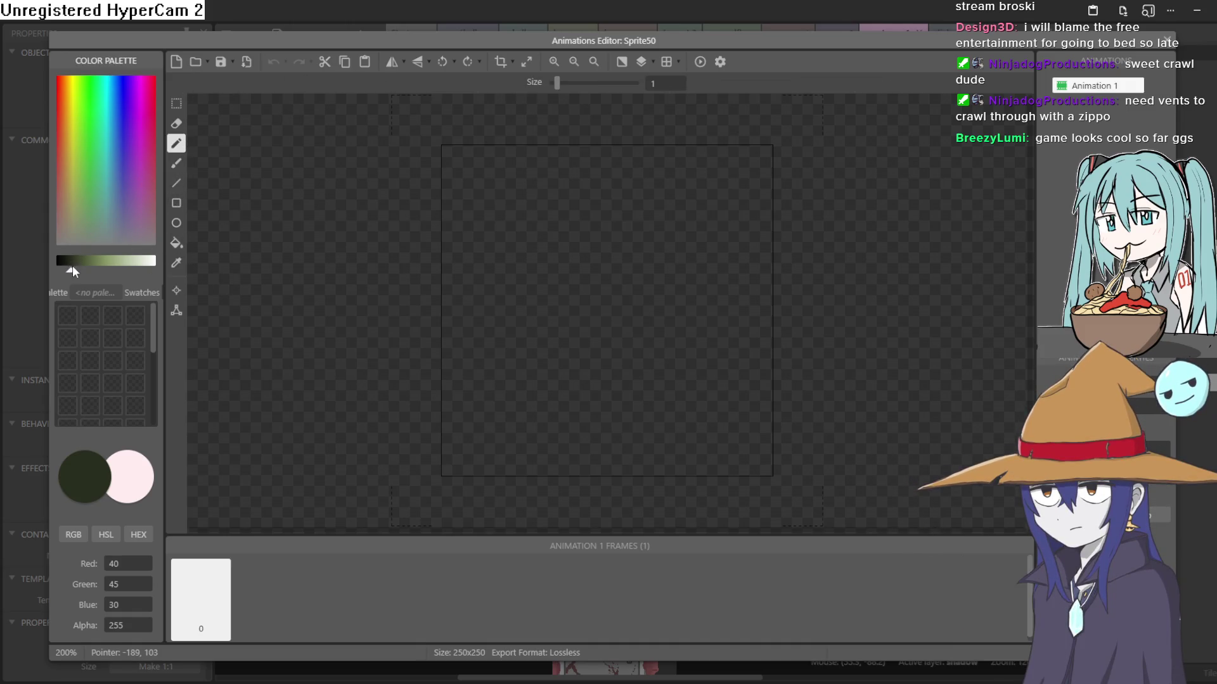
left_click_drag(69, 272, 56, 273)
mouse_move(547, 293)
left_mouse_down()
mouse_move(539, 334)
mouse_move(606, 281)
mouse_move(545, 294)
mouse_move(501, 252)
mouse_move(545, 249)
mouse_move(548, 283)
mouse_move(588, 203)
mouse_move(587, 275)
mouse_move(550, 283)
left_mouse_up()
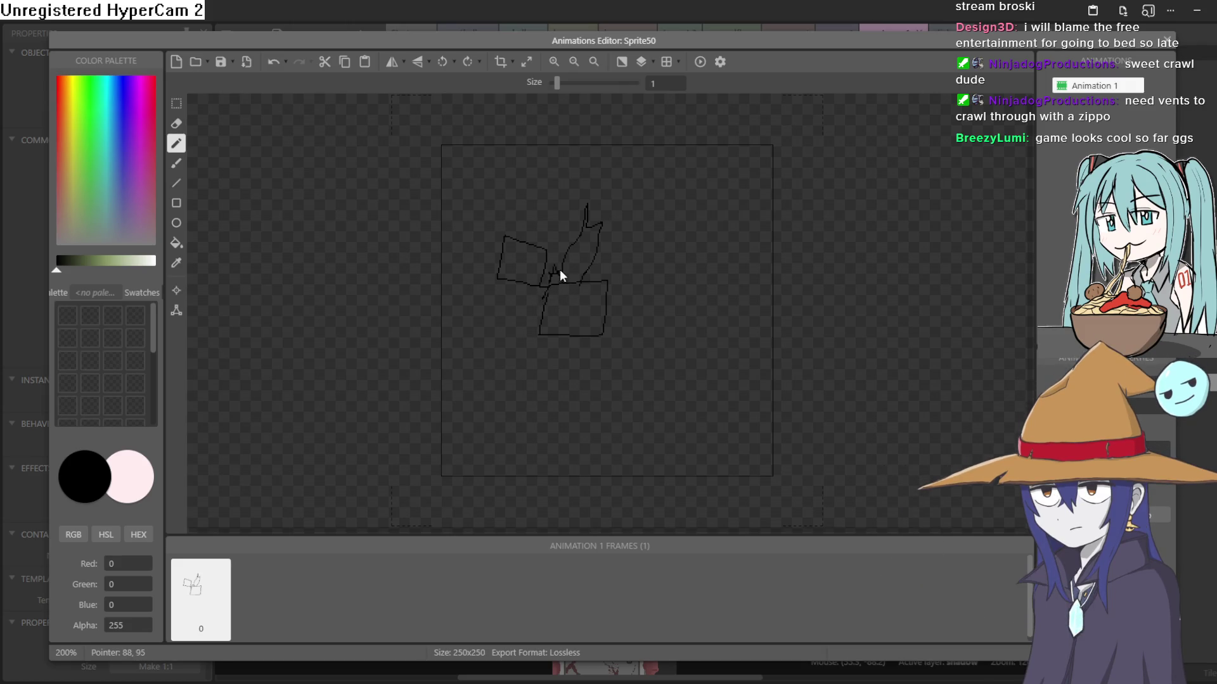
left_click(1168, 40)
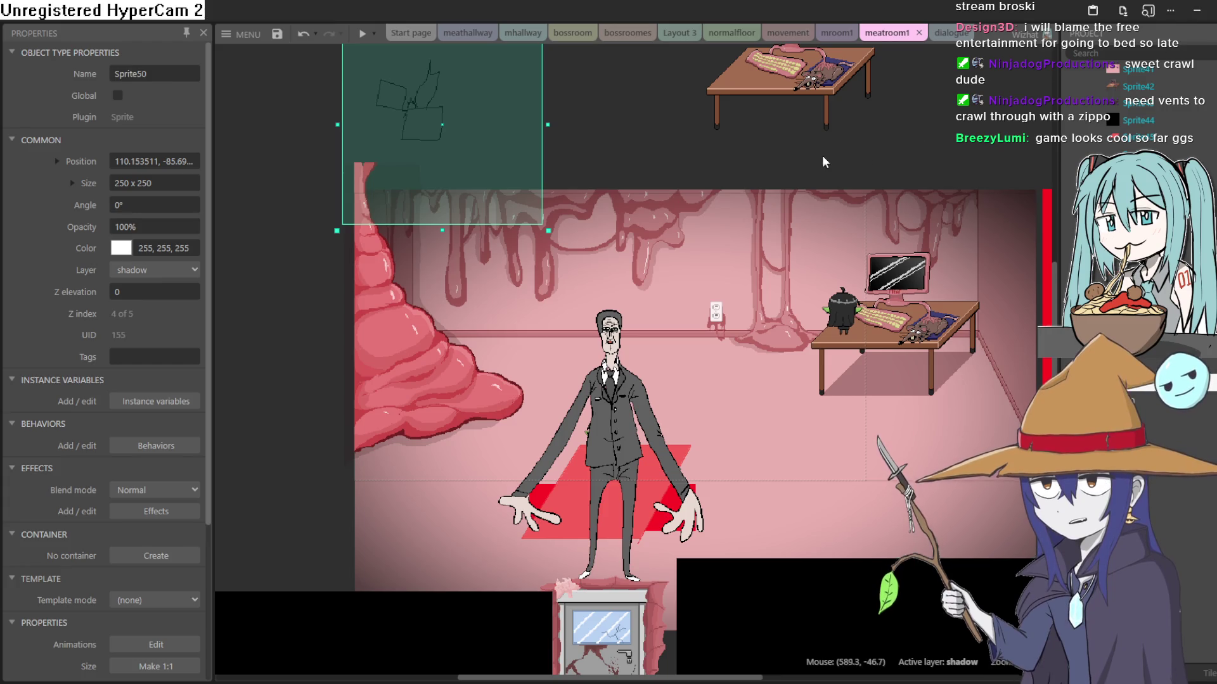
Drag Sprite50's lighter beside the upper computer desk, around (385.8, -118.9)
left_click_drag(823, 154, 826, 225)
mouse_move(436, 235)
left_mouse_down()
mouse_move(476, 269)
mouse_move(433, 286)
mouse_move(514, 245)
left_mouse_up()
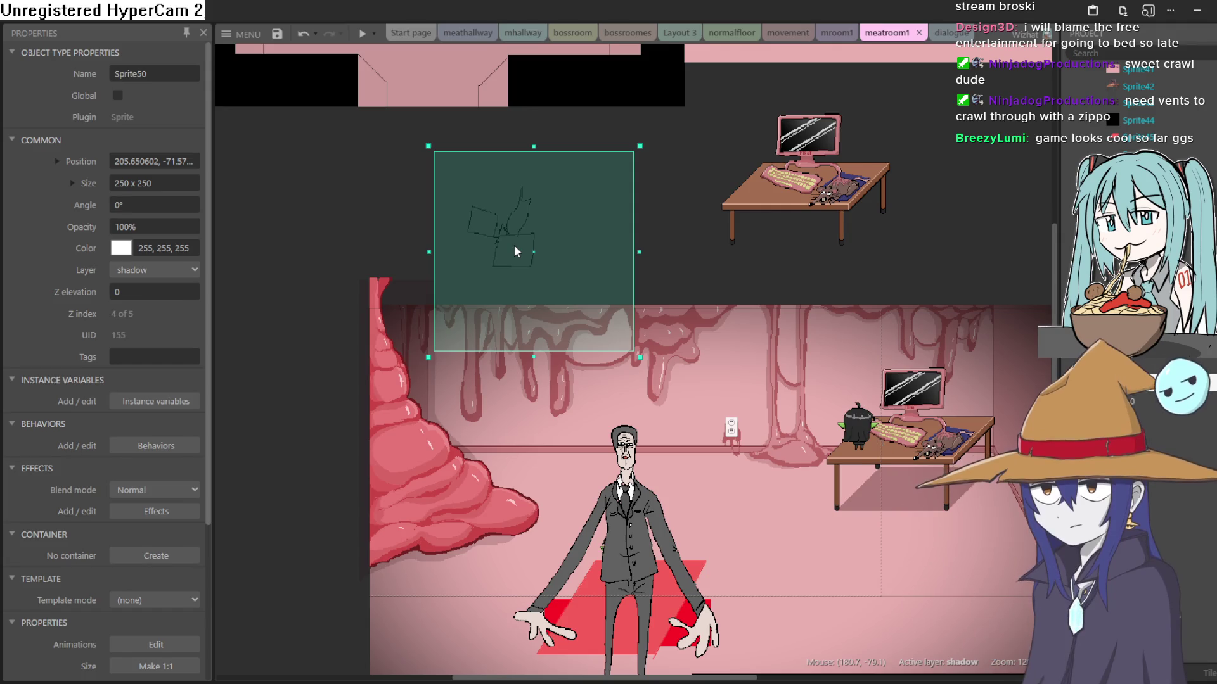
mouse_move(514, 245)
left_mouse_down()
mouse_move(713, 197)
mouse_move(746, 173)
mouse_move(747, 185)
mouse_move(661, 199)
mouse_move(660, 217)
left_mouse_up()
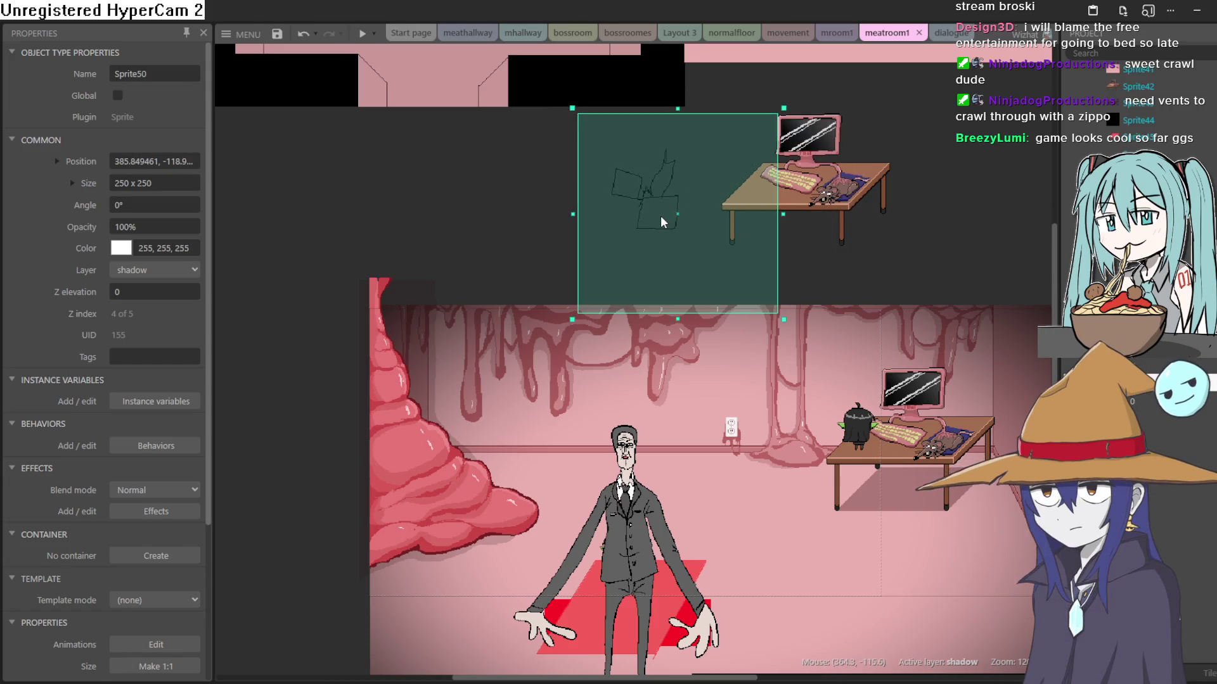